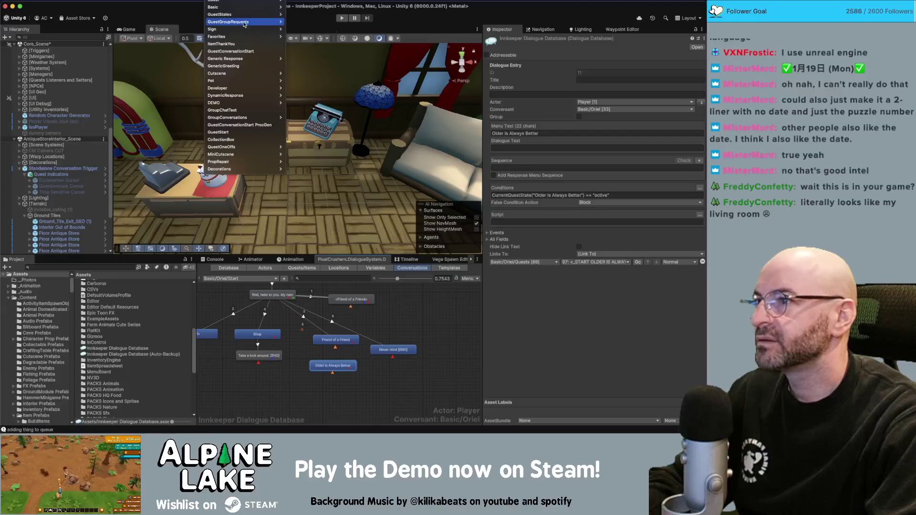
Step: Switch the Dialogue Editor to the Basic/Oriel/Quests conversation and select the 'You're interested in that' entry
{"action": "mouse_move", "coordinate": [278, 7]}
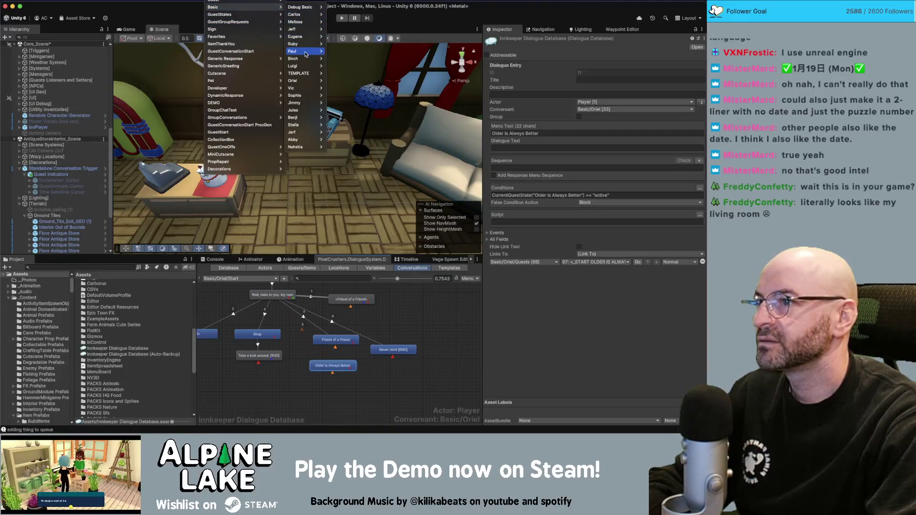
{"action": "mouse_move", "coordinate": [310, 81]}
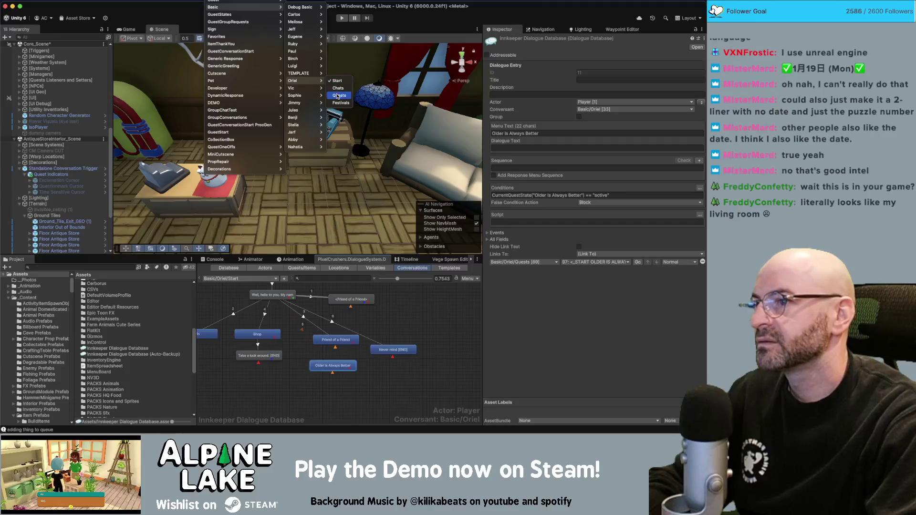
{"action": "left_click", "coordinate": [339, 95]}
{"action": "scroll", "coordinate": [438, 340], "scroll_direction": "up", "scroll_amount": 3}
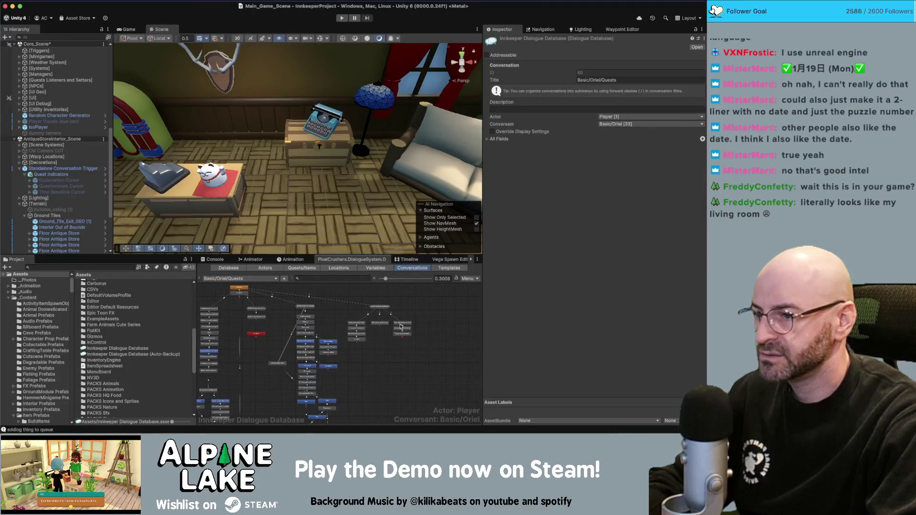
{"action": "left_click", "coordinate": [325, 323]}
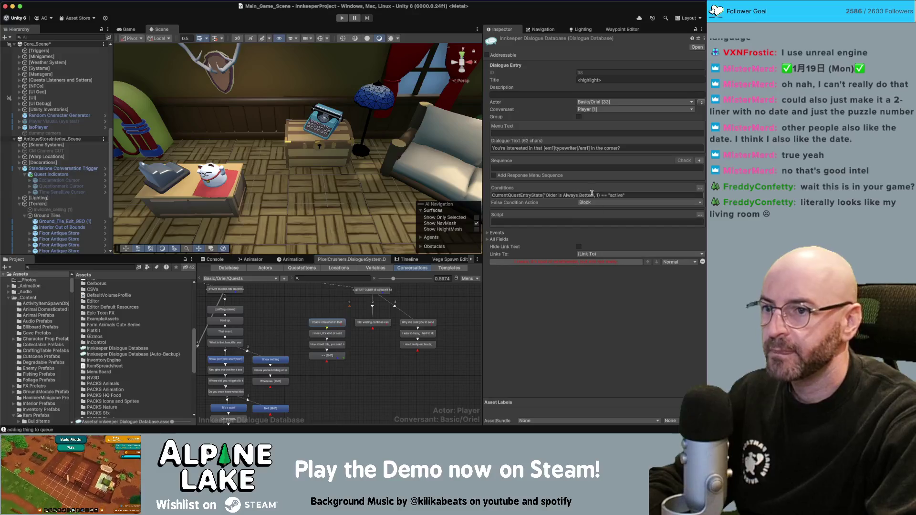
Step: Add an Any condition so Older Is Always Better entry 4 being active also shows this line
{"action": "left_click_drag", "start_coordinate": [609, 195], "coordinate": [631, 194]}
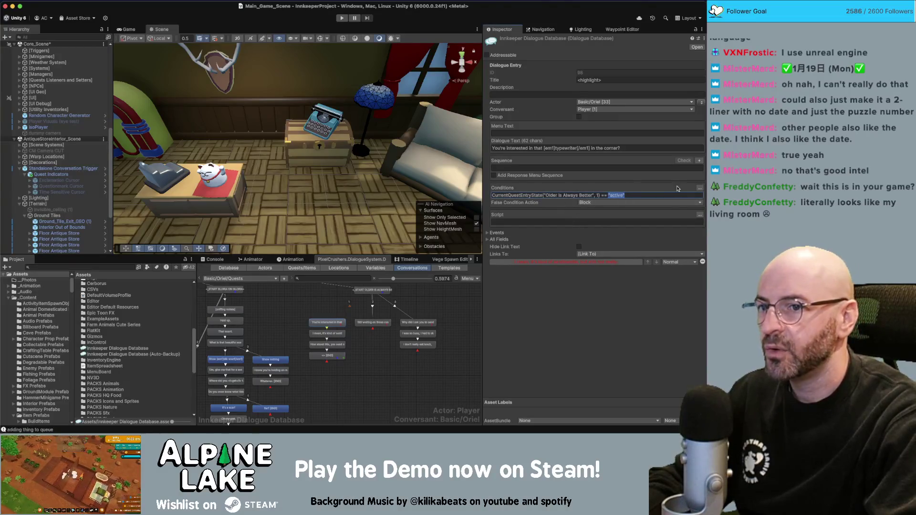
{"action": "left_click", "coordinate": [699, 188]}
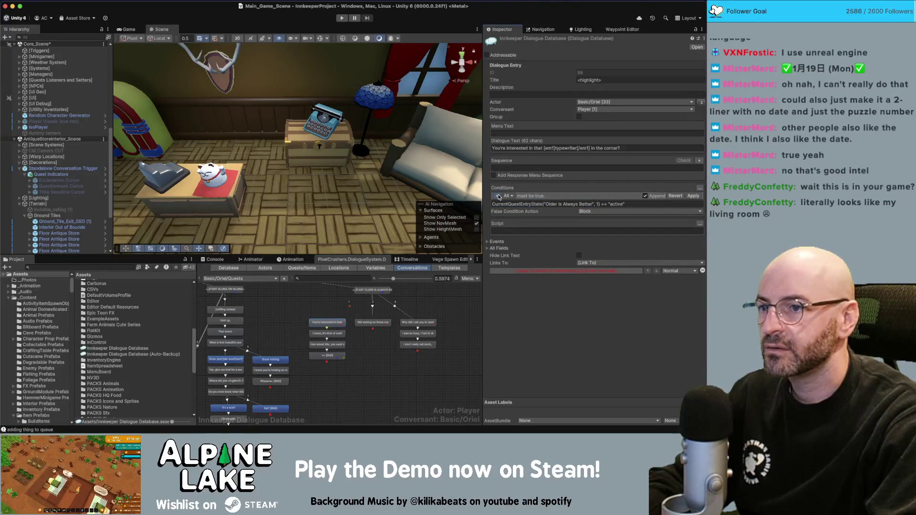
{"action": "left_click", "coordinate": [499, 196]}
{"action": "left_click", "coordinate": [507, 202]}
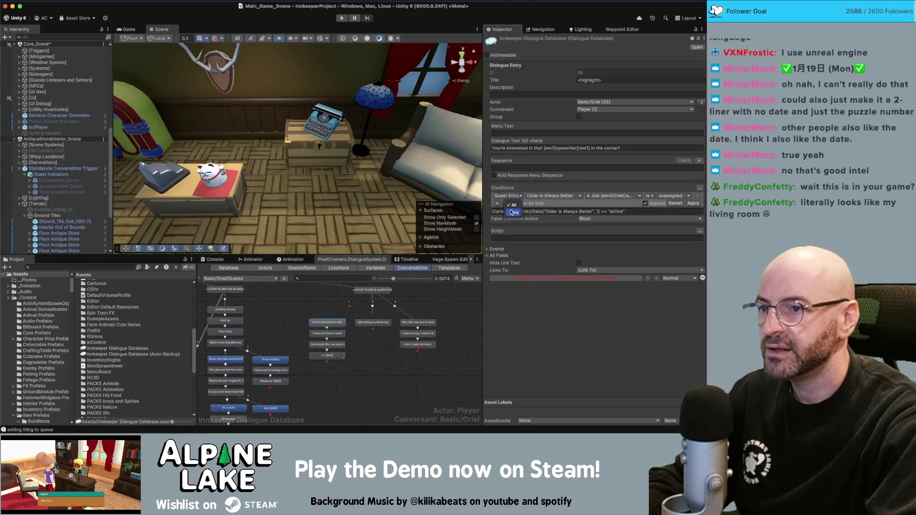
{"action": "left_click", "coordinate": [512, 211]}
{"action": "left_click", "coordinate": [594, 199]}
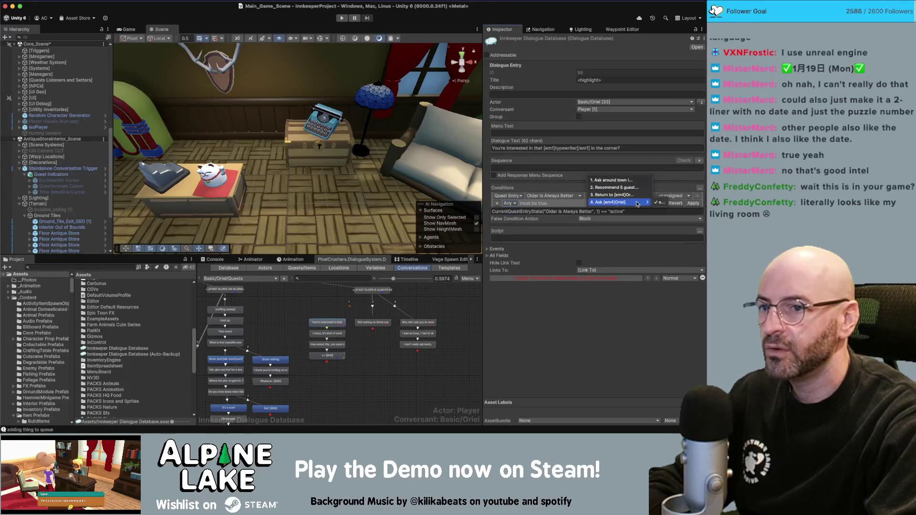
{"action": "left_click", "coordinate": [631, 200]}
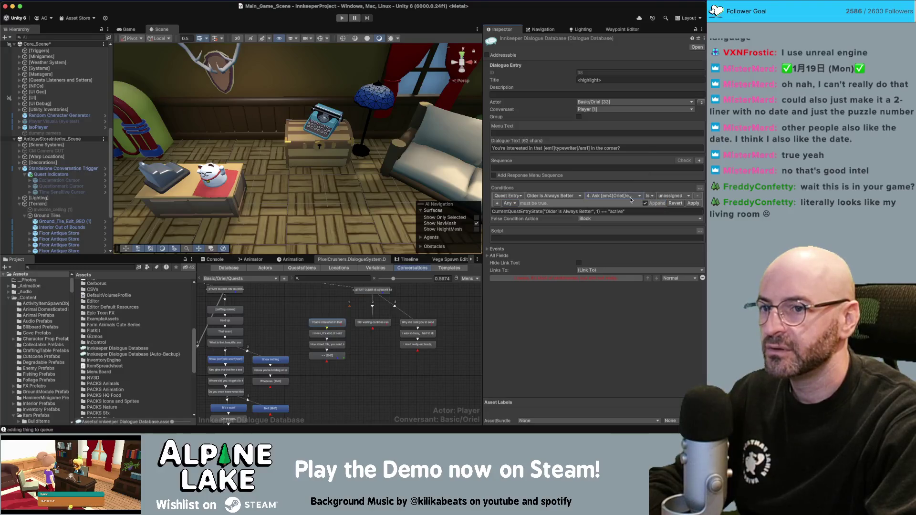
{"action": "left_click", "coordinate": [676, 196]}
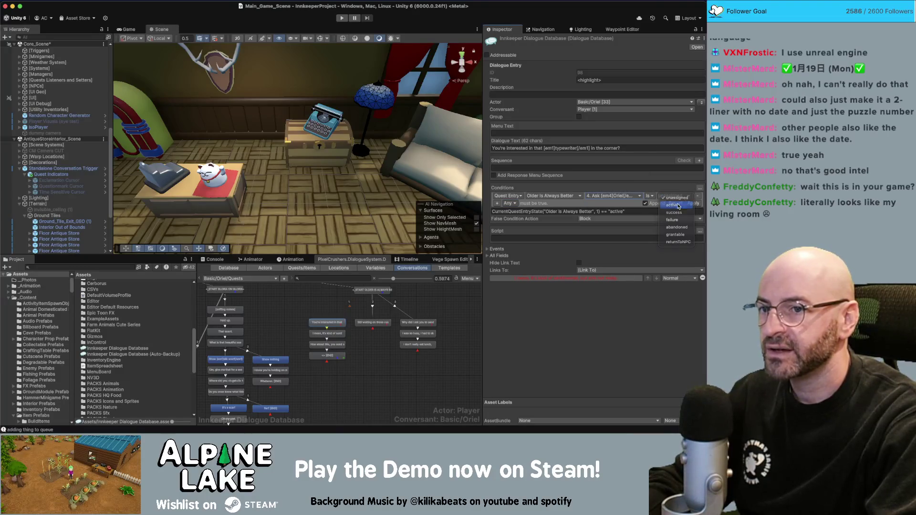
{"action": "left_click", "coordinate": [671, 205]}
{"action": "left_click", "coordinate": [696, 204]}
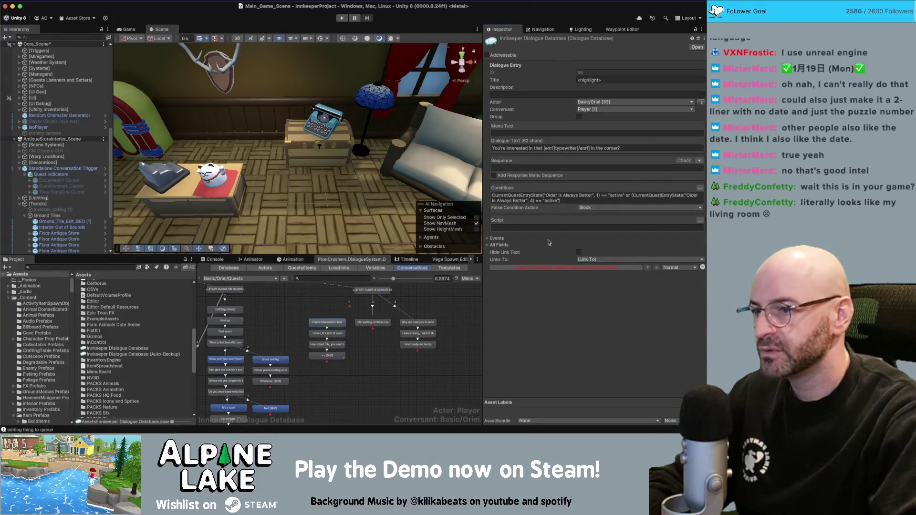
{"action": "left_click", "coordinate": [323, 297]}
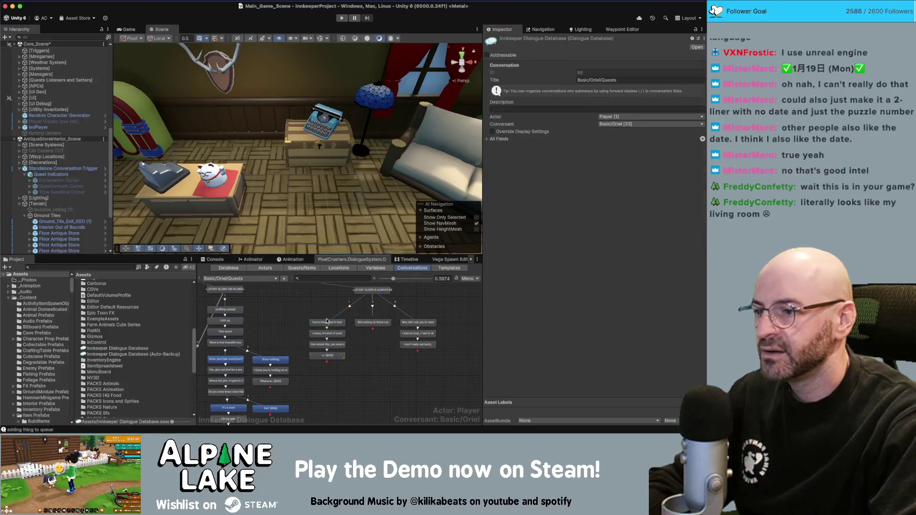
{"action": "left_click", "coordinate": [327, 322]}
{"action": "left_click", "coordinate": [416, 323]}
{"action": "left_click", "coordinate": [347, 322]}
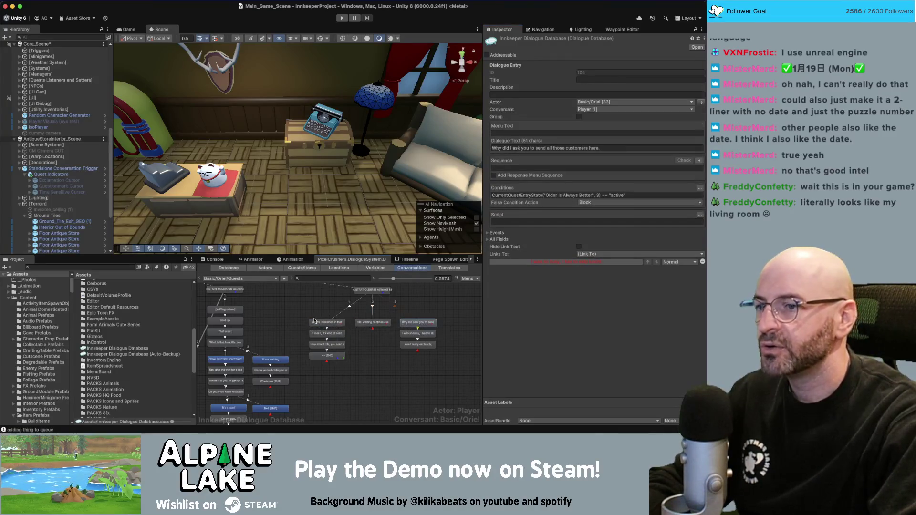
{"action": "left_click", "coordinate": [327, 322]}
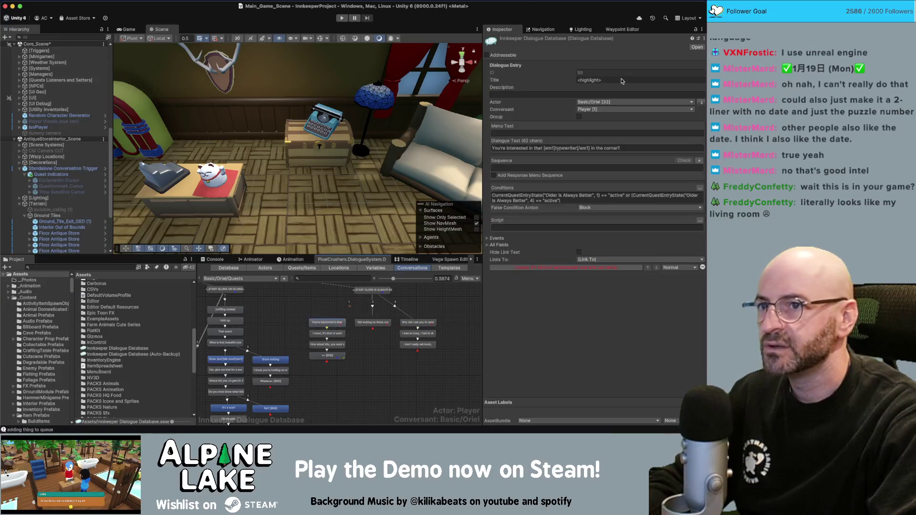
{"action": "left_click", "coordinate": [620, 80]}
{"action": "left_click", "coordinate": [418, 323]}
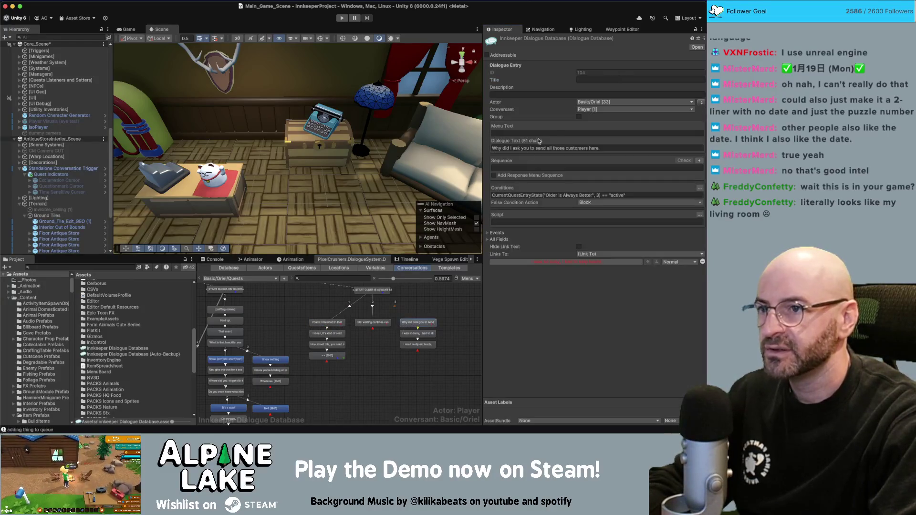
{"action": "left_click", "coordinate": [371, 315]}
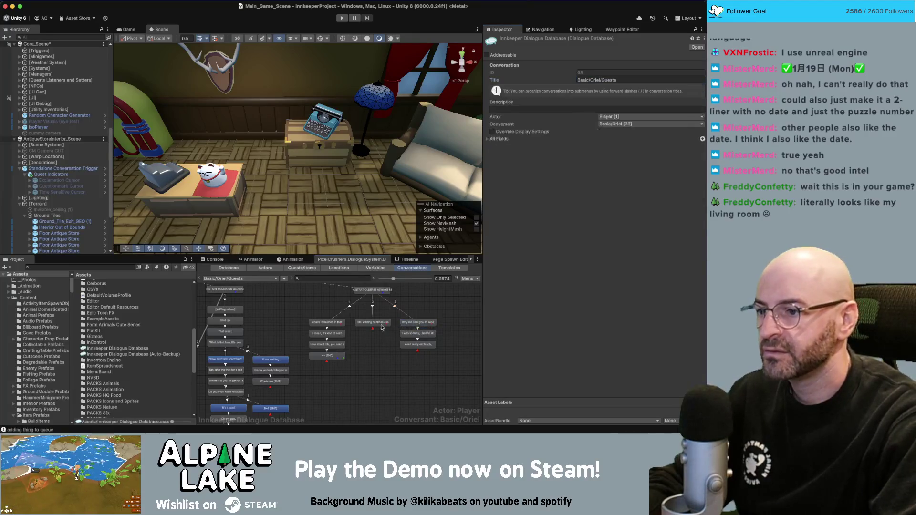
{"action": "left_click", "coordinate": [370, 323]}
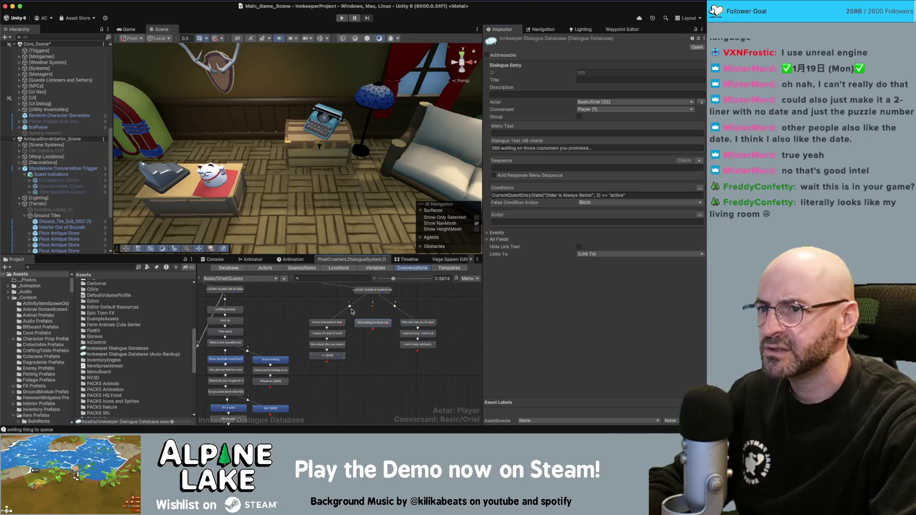
{"action": "left_click", "coordinate": [282, 311]}
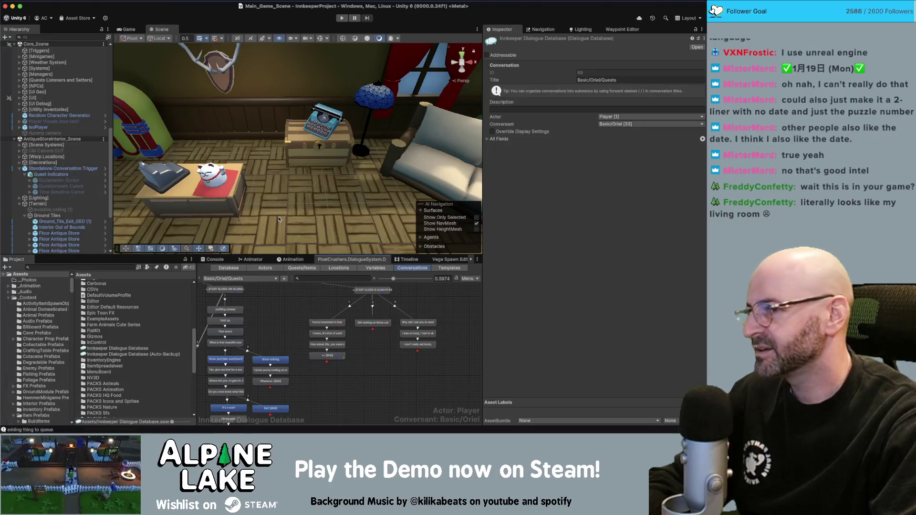
{"action": "mouse_move", "coordinate": [324, 137]}
{"action": "left_mouse_down"}
{"action": "mouse_move", "coordinate": [338, 137]}
{"action": "mouse_move", "coordinate": [315, 143]}
{"action": "mouse_move", "coordinate": [324, 148]}
{"action": "left_mouse_up"}
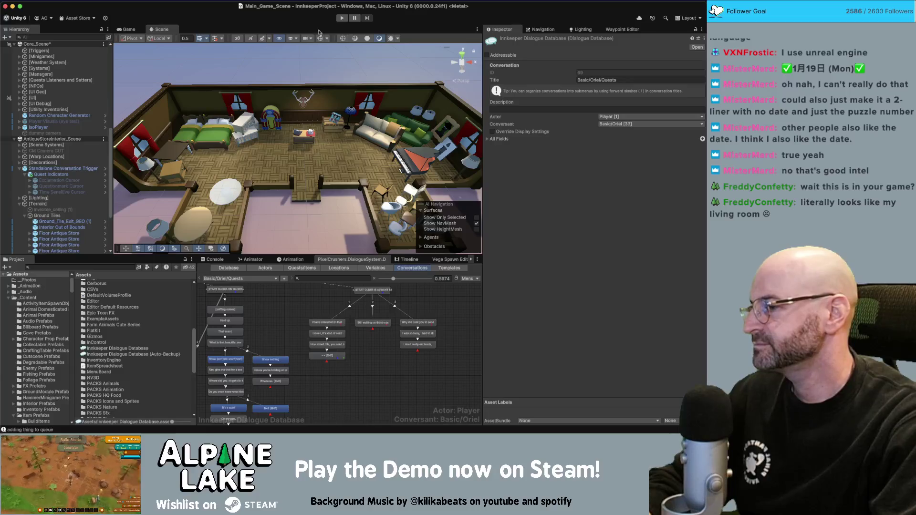
{"action": "left_click", "coordinate": [343, 19]}
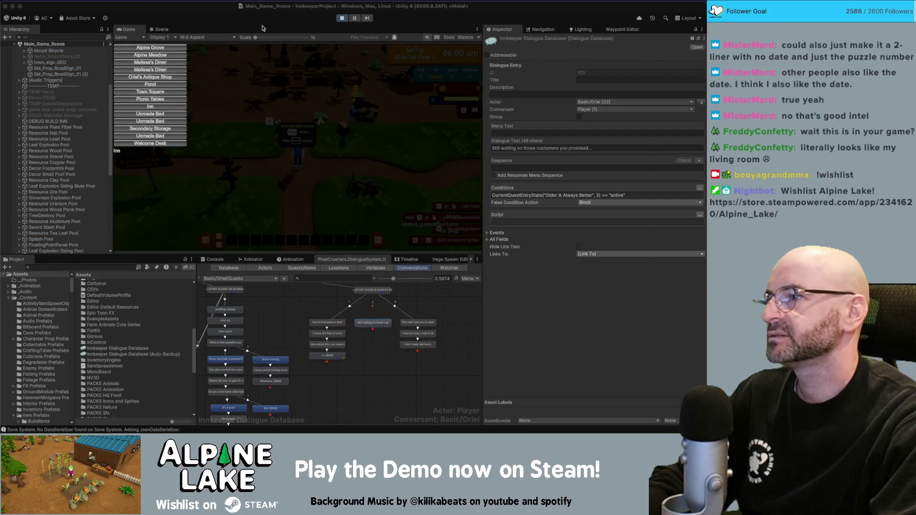
Step: Switch past the Miro quest flowchart in the browser to the code editor
{"action": "key", "text": "super+Tab"}
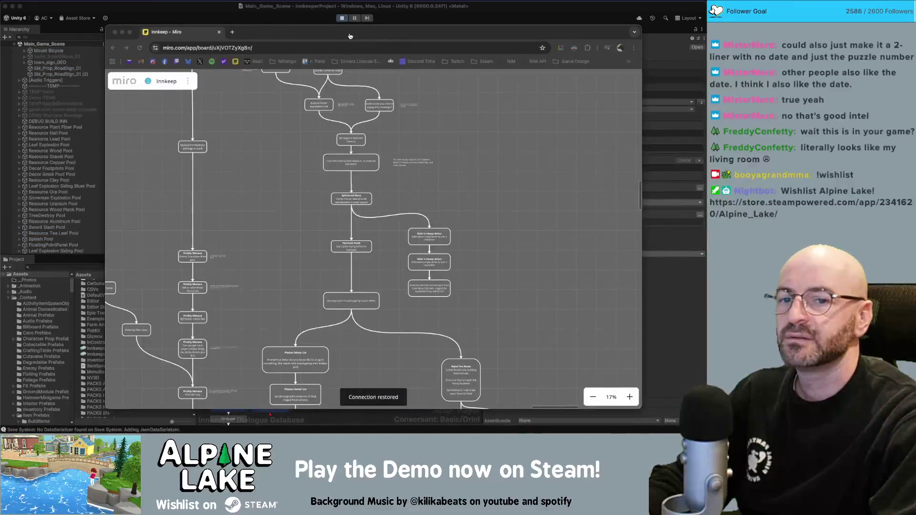
{"action": "key", "text": "super+Tab"}
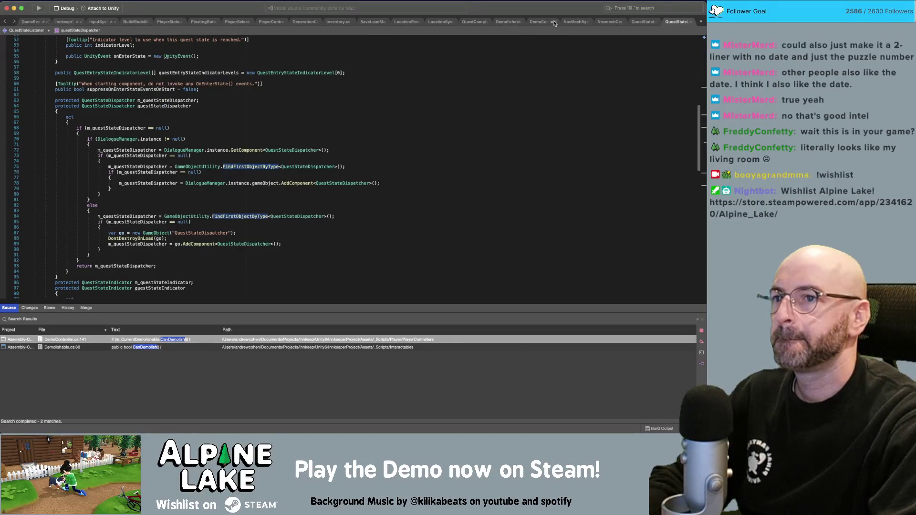
Step: Wrap LocationSystem.cs's OnGUI debug method in /* */, save, and return to Unity
{"action": "left_click", "coordinate": [438, 21]}
{"action": "scroll", "coordinate": [396, 198], "scroll_direction": "down", "scroll_amount": 3}
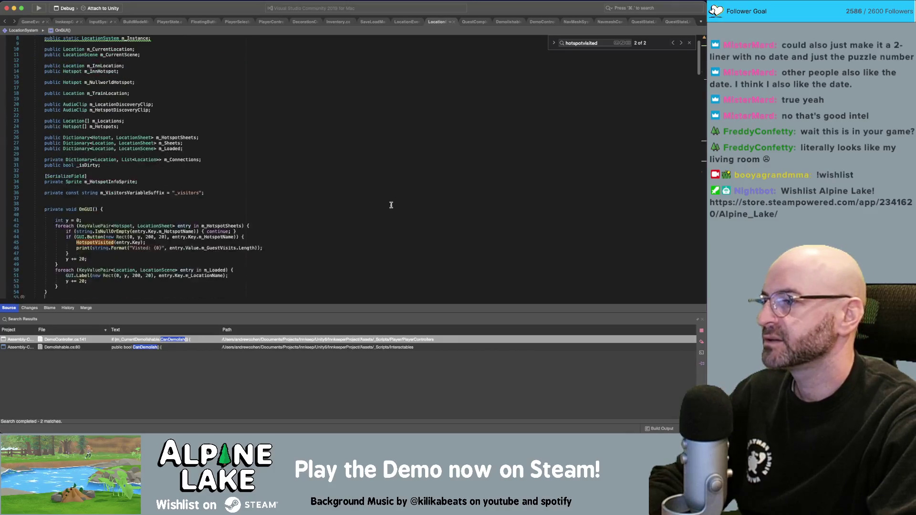
{"action": "left_click", "coordinate": [374, 205]}
{"action": "key", "text": "Return"}
{"action": "type", "text": "/"}
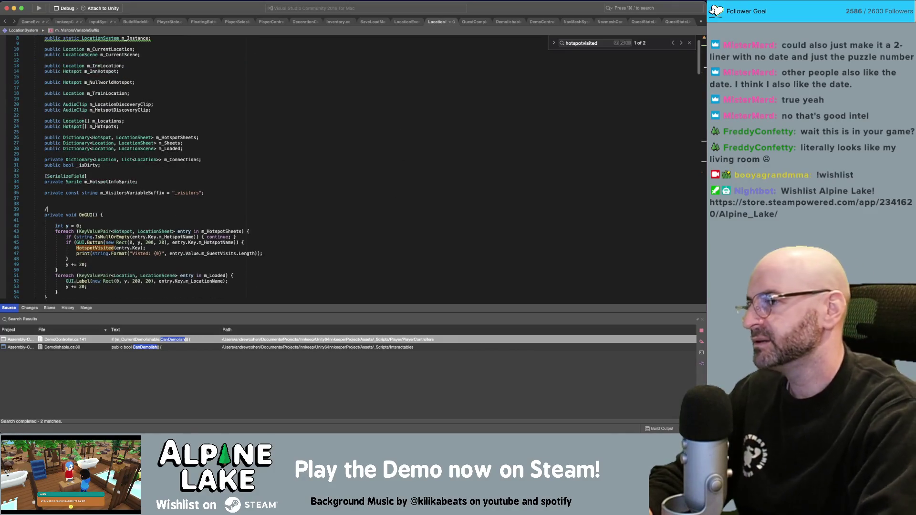
{"action": "type", "text": "*"}
{"action": "scroll", "coordinate": [382, 225], "scroll_direction": "down", "scroll_amount": 3}
{"action": "left_click", "coordinate": [348, 251]}
{"action": "left_click", "coordinate": [235, 150]}
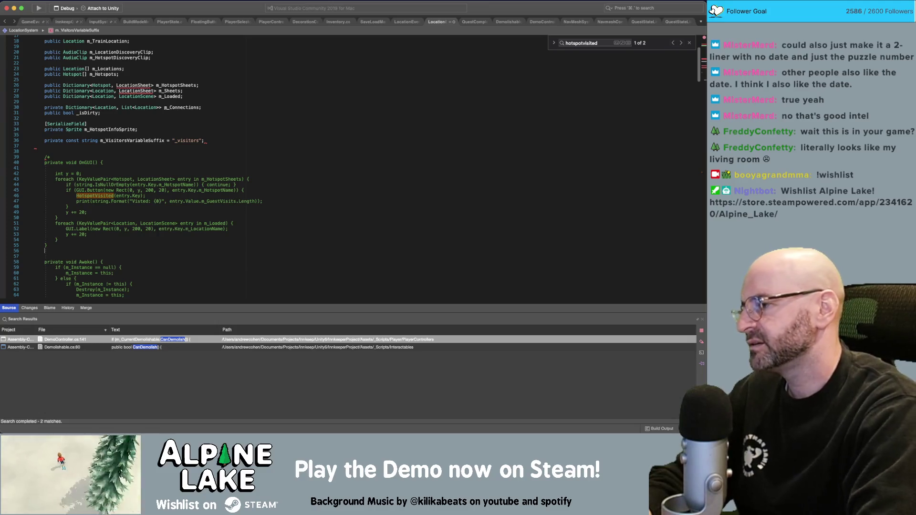
{"action": "type", "text": "*/"}
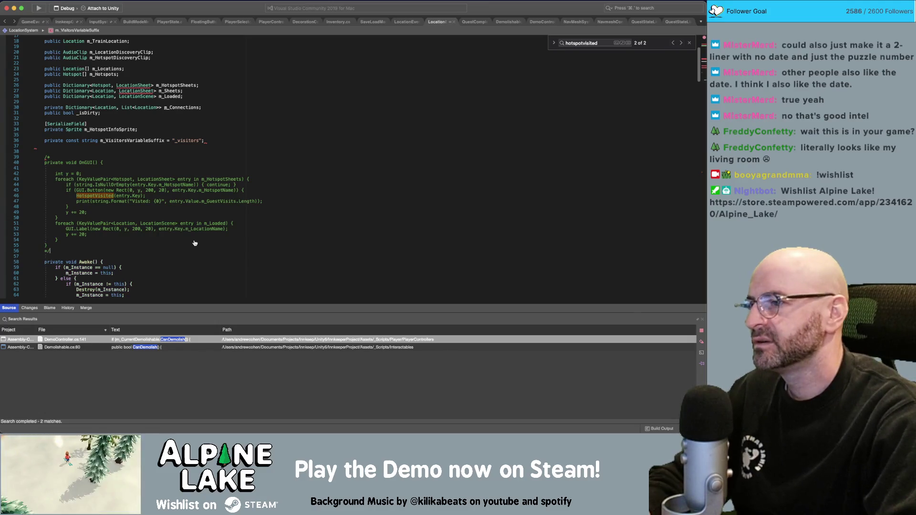
{"action": "key", "text": "super+s"}
{"action": "key", "text": "super+Tab"}
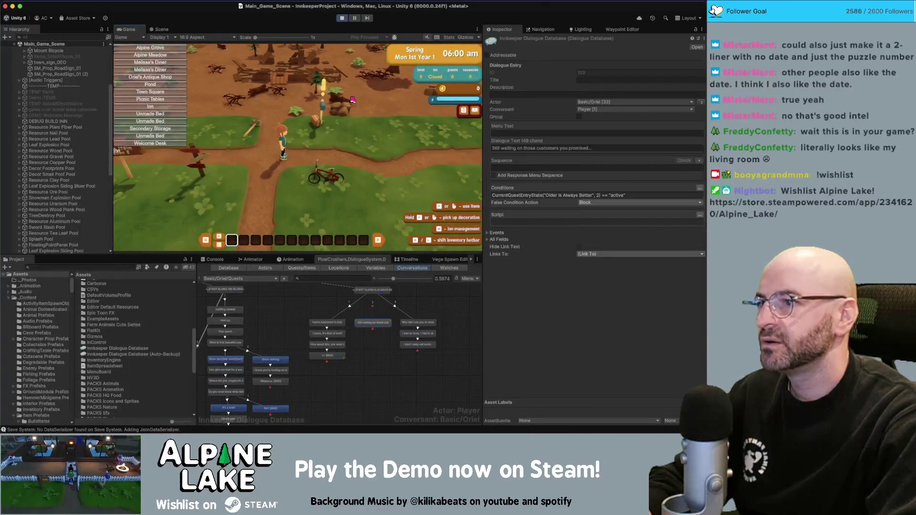
Step: Walk the player through the Town Square, dismissing its popup, into Oriel's Antique Shop
{"action": "key", "text": "a"}
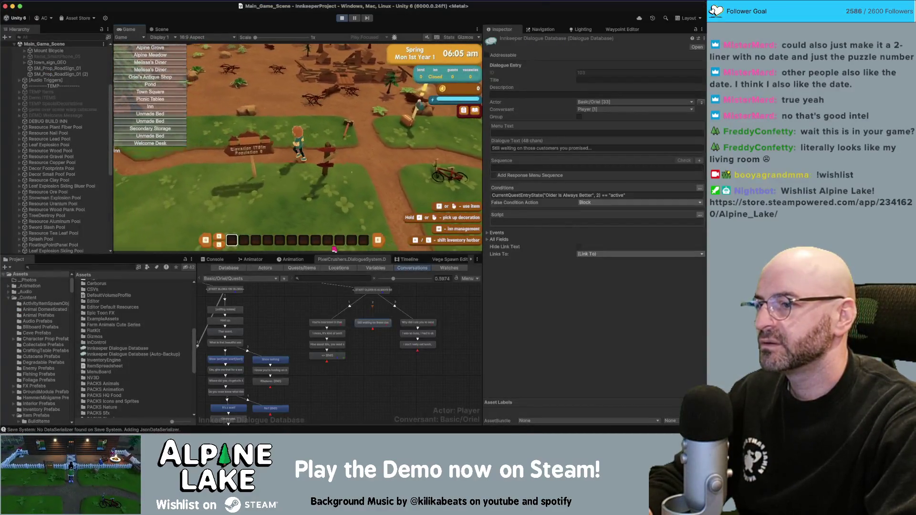
{"action": "key", "text": "d"}
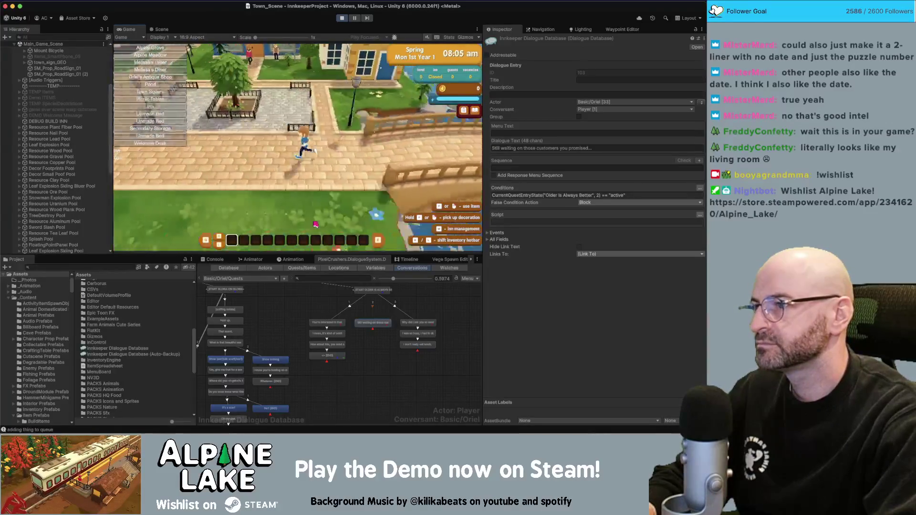
{"action": "key", "text": "d"}
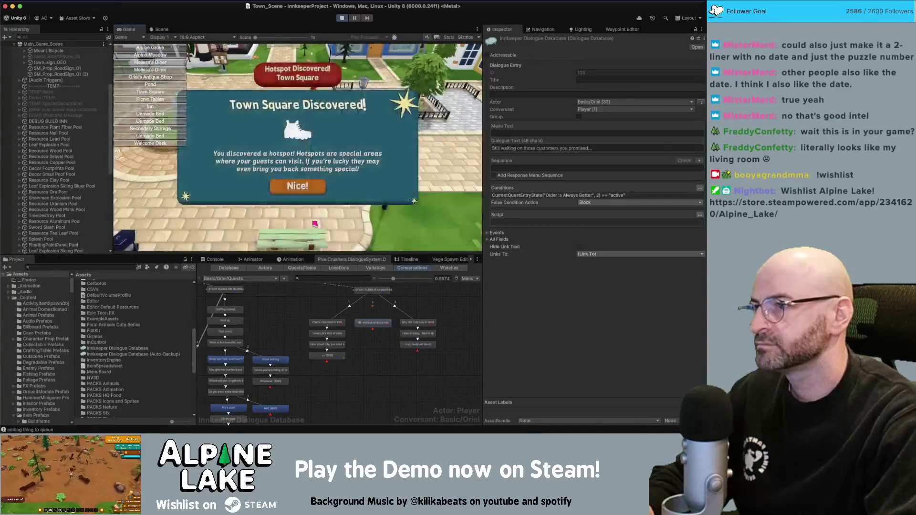
{"action": "left_click", "coordinate": [297, 187]}
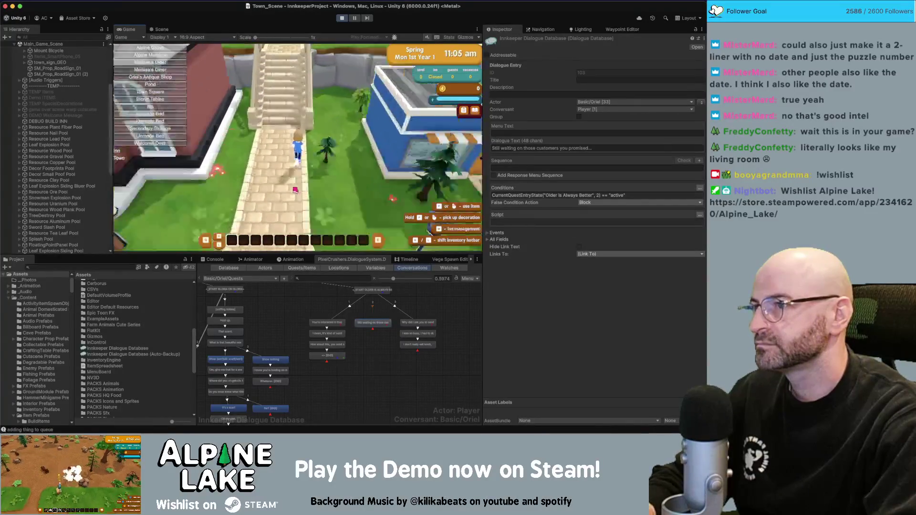
{"action": "key", "text": "w"}
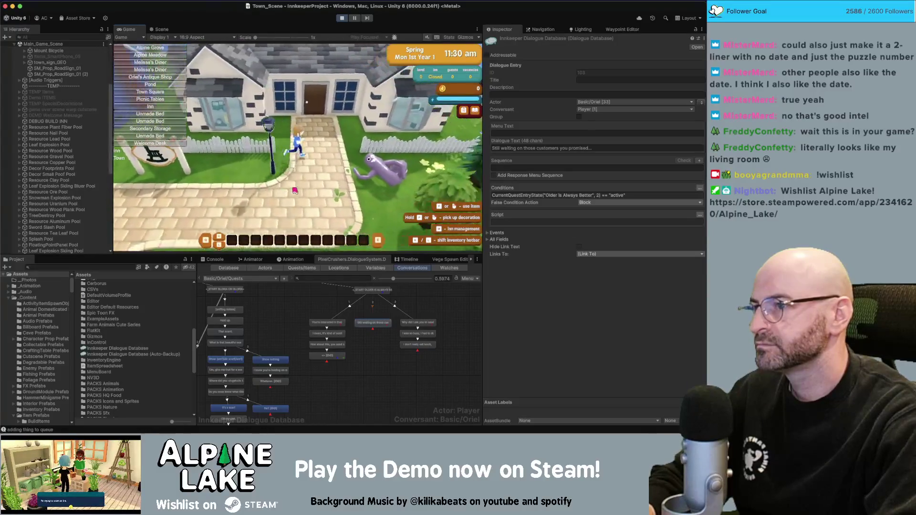
{"action": "key", "text": "w"}
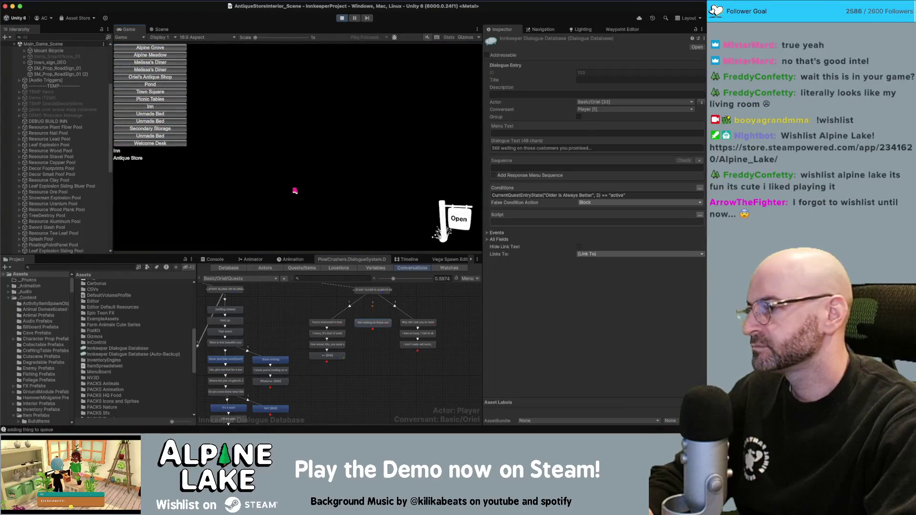
{"action": "key", "text": "w"}
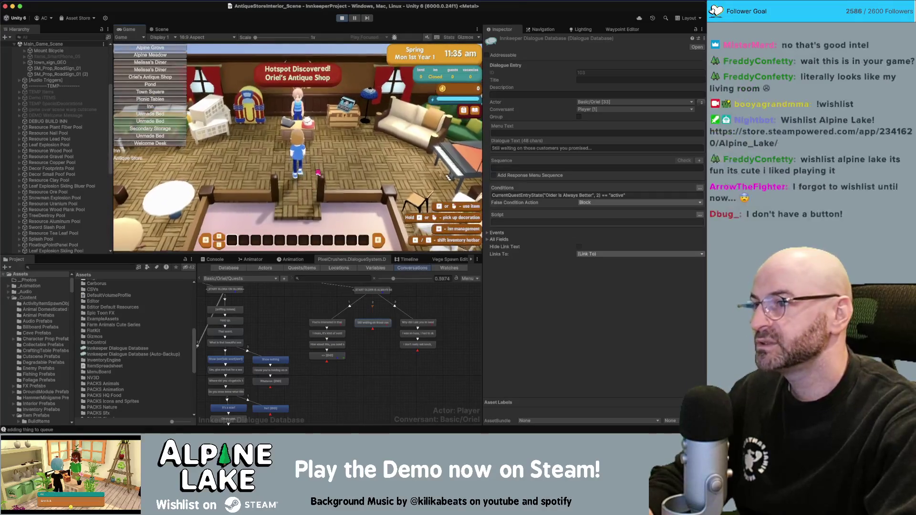
{"action": "key", "text": "d"}
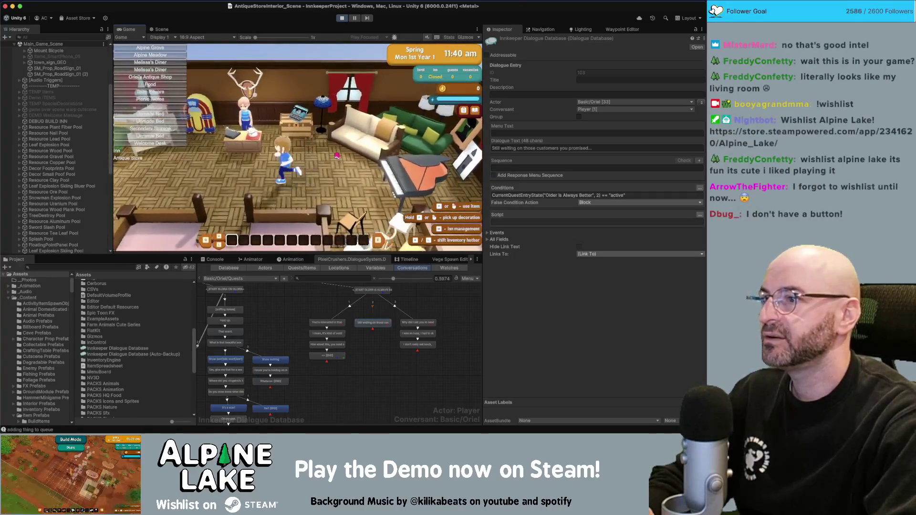
Step: Talk with Oriel, walk around the shop, then bring up the dialogue Watches list
{"action": "key", "text": "e"}
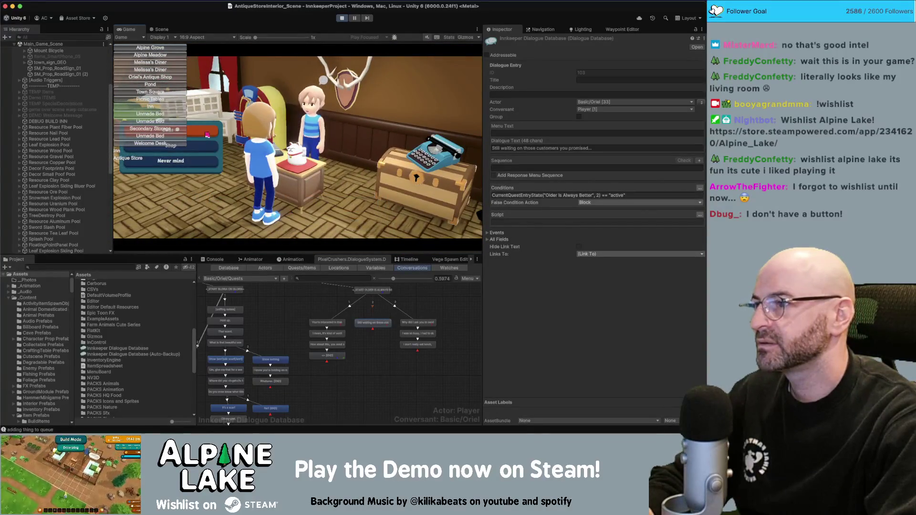
{"action": "left_click", "coordinate": [263, 215]}
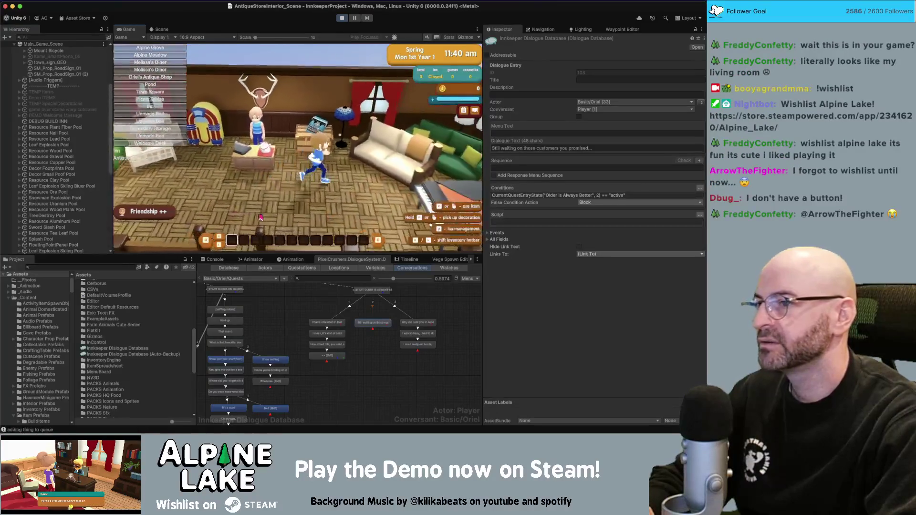
{"action": "key", "text": "w"}
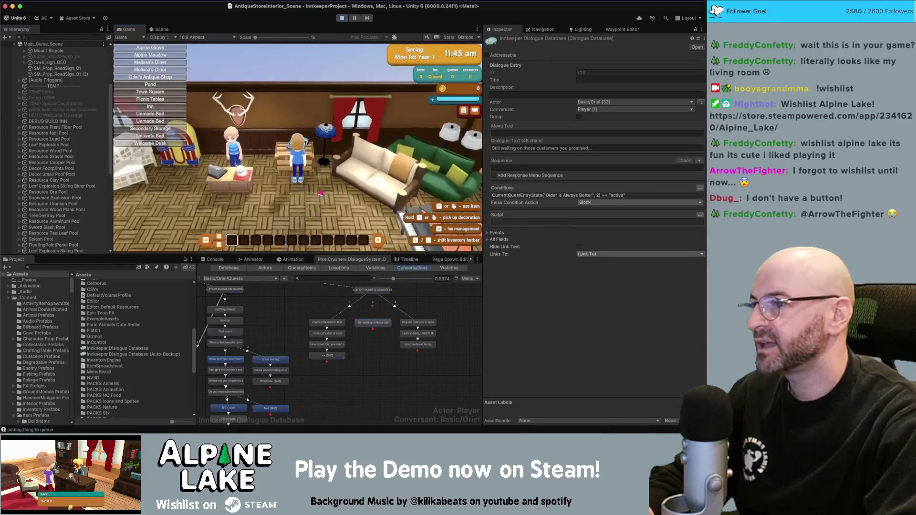
{"action": "key", "text": "w"}
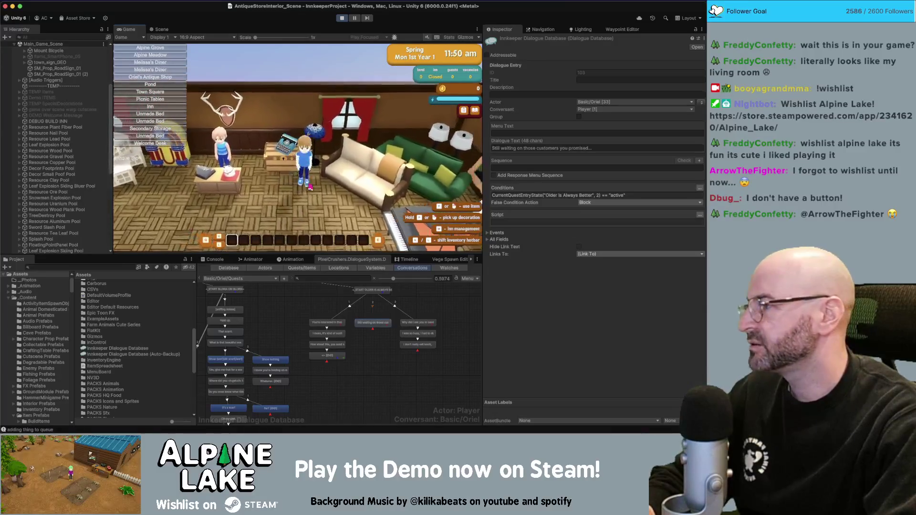
{"action": "key", "text": "a"}
{"action": "key", "text": "s"}
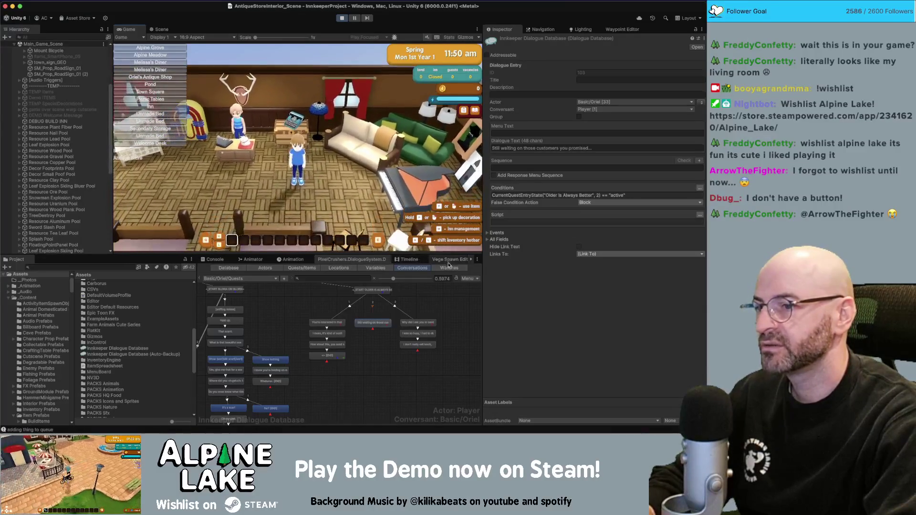
{"action": "left_click", "coordinate": [443, 267]}
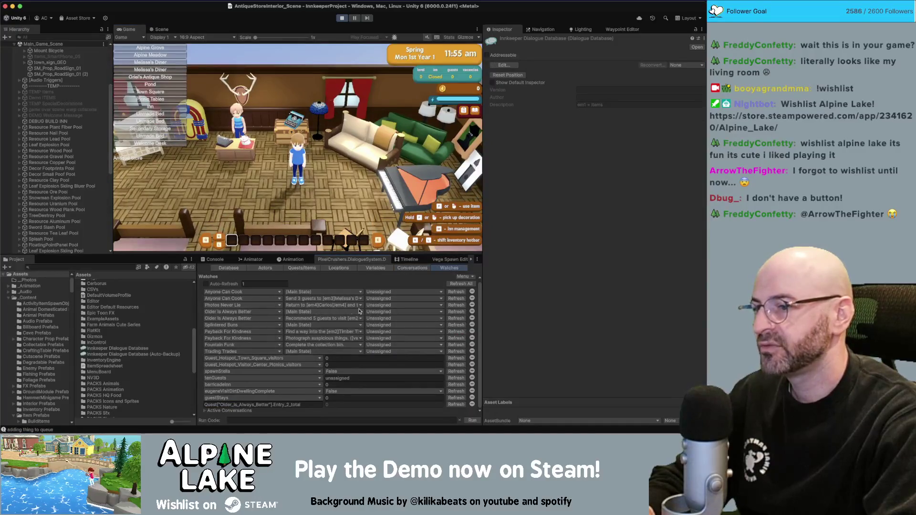
Step: In Watches, set Older Is Always Better and its 'Ask around town' entry to Active
{"action": "left_click", "coordinate": [379, 311]}
{"action": "left_click", "coordinate": [385, 321]}
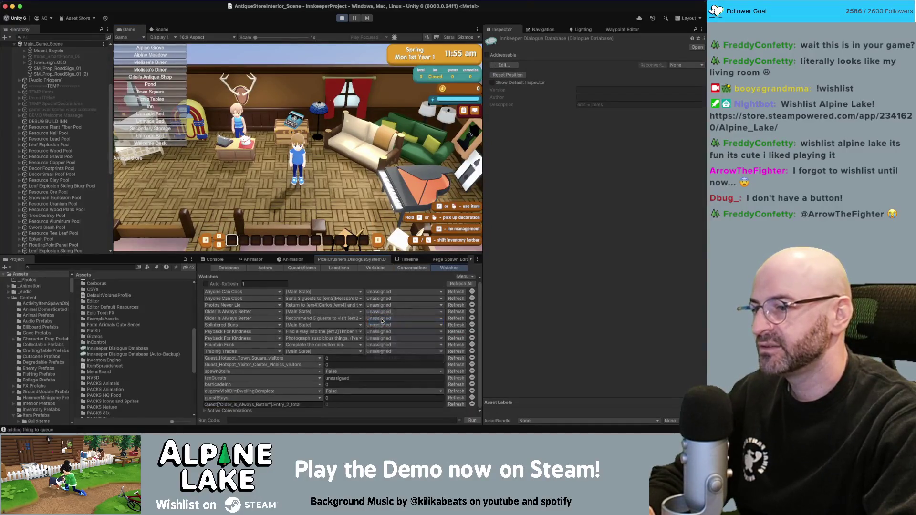
{"action": "left_click", "coordinate": [352, 319]}
{"action": "mouse_move", "coordinate": [330, 316]}
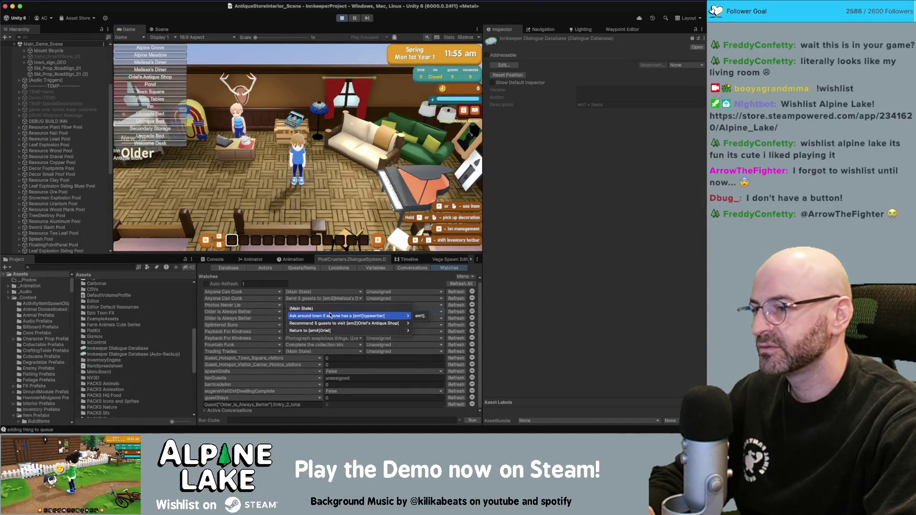
{"action": "left_click", "coordinate": [420, 316]}
{"action": "left_click", "coordinate": [379, 319]}
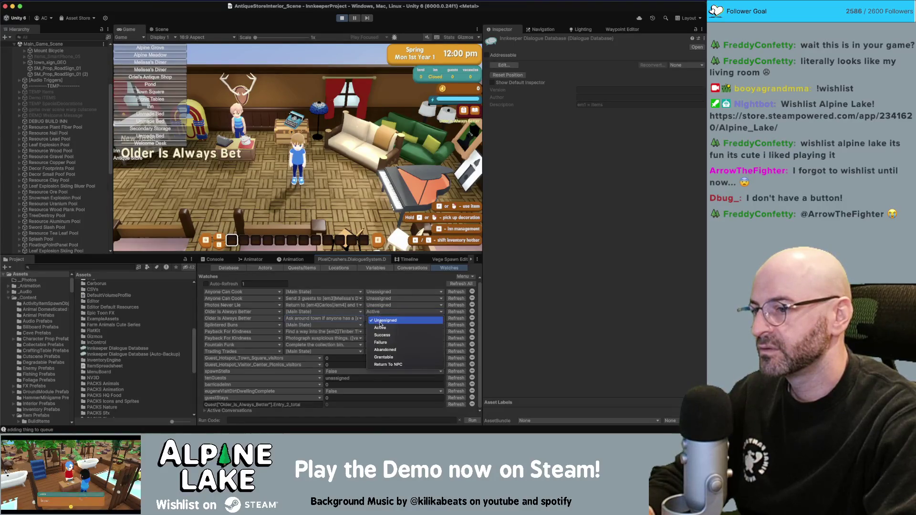
{"action": "left_click", "coordinate": [379, 326]}
Step: Walk the player up to the typewriter chest, then stop the game
{"action": "key", "text": "a"}
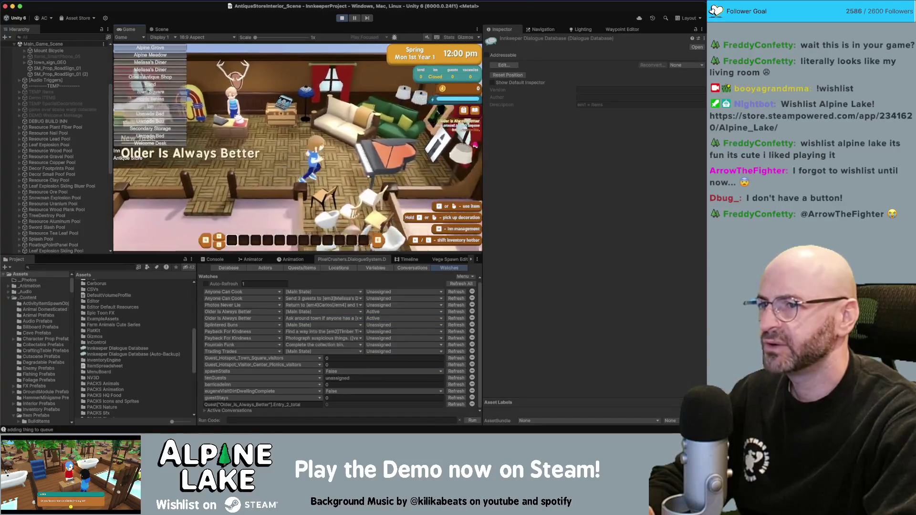
{"action": "key", "text": "w"}
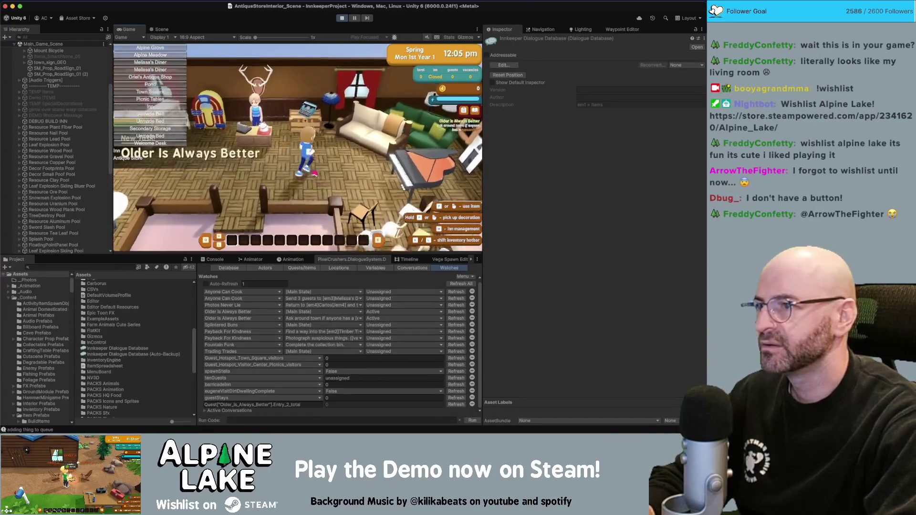
{"action": "key", "text": "w"}
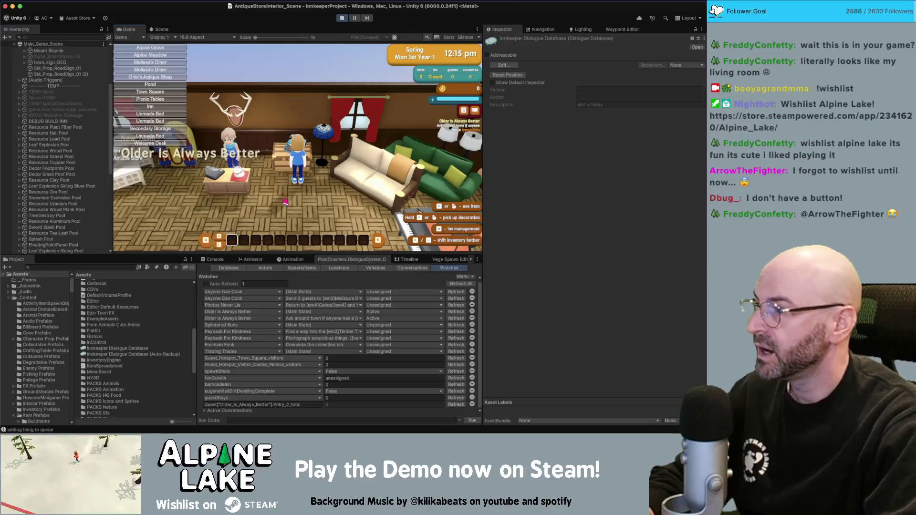
{"action": "key", "text": "super+p"}
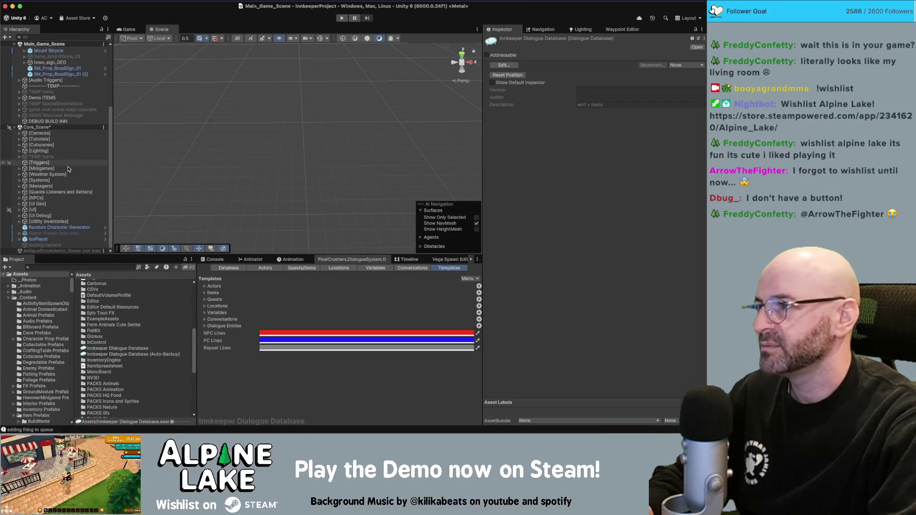
Step: Search the Project for 'b iel' and open the Basic_Oriel prefab
{"action": "scroll", "coordinate": [79, 142], "scroll_direction": "up", "scroll_amount": 5}
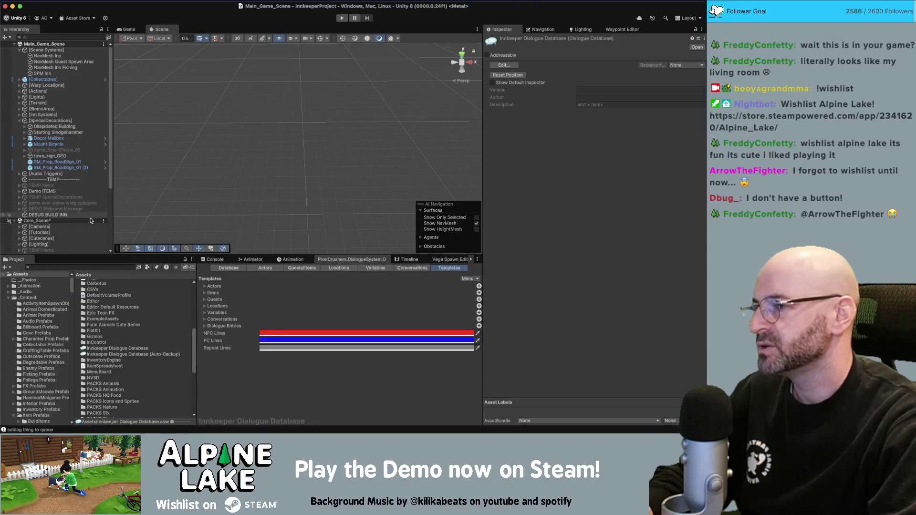
{"action": "left_click", "coordinate": [90, 267]}
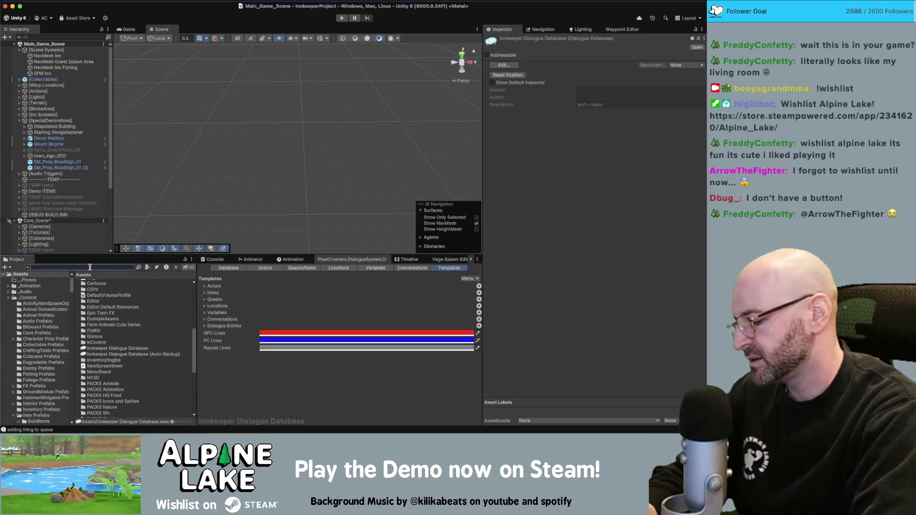
{"action": "type", "text": "basic"}
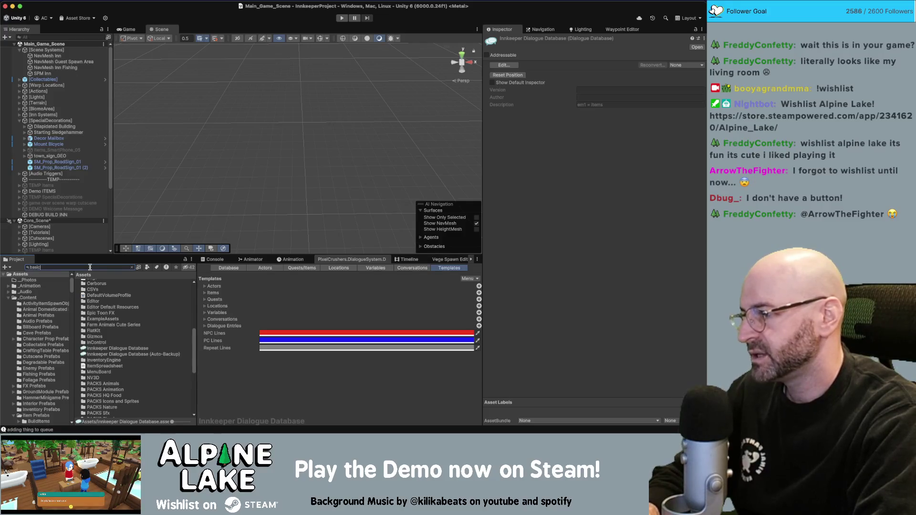
{"action": "type", "text": " iel"}
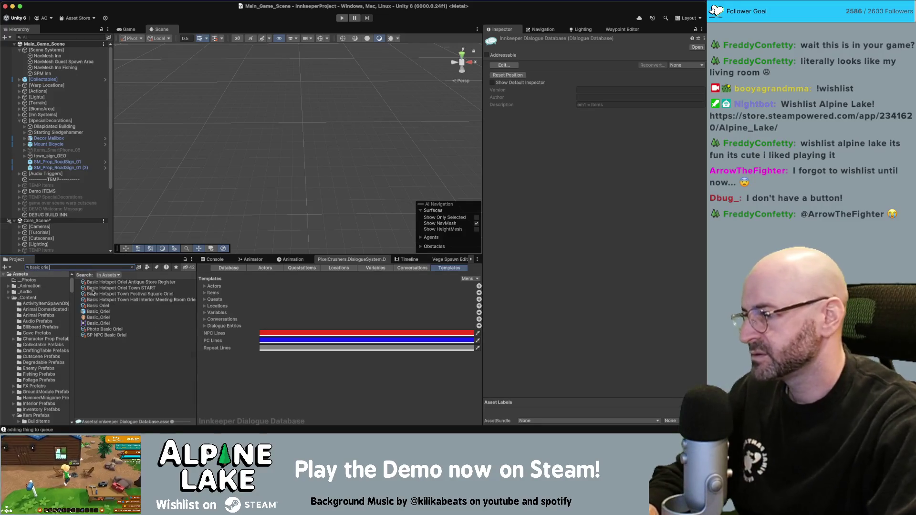
{"action": "left_click", "coordinate": [95, 311]}
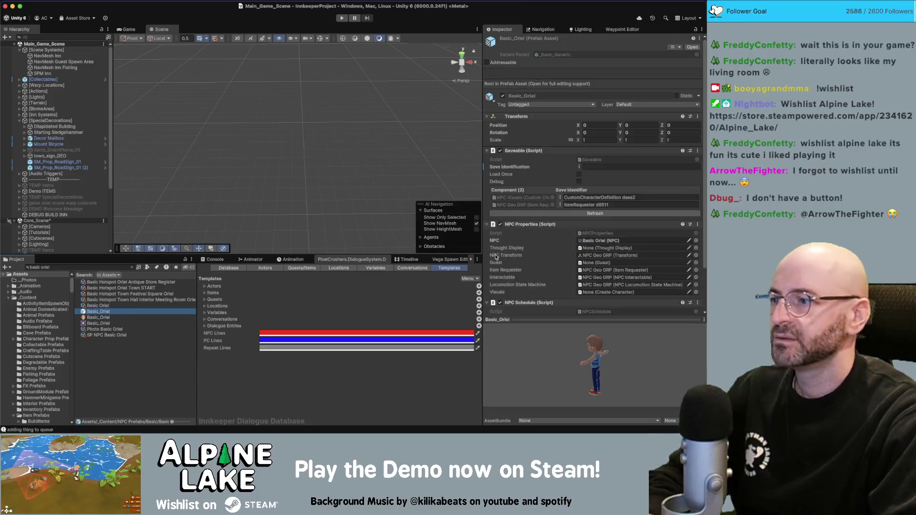
{"action": "double_click", "coordinate": [122, 311]}
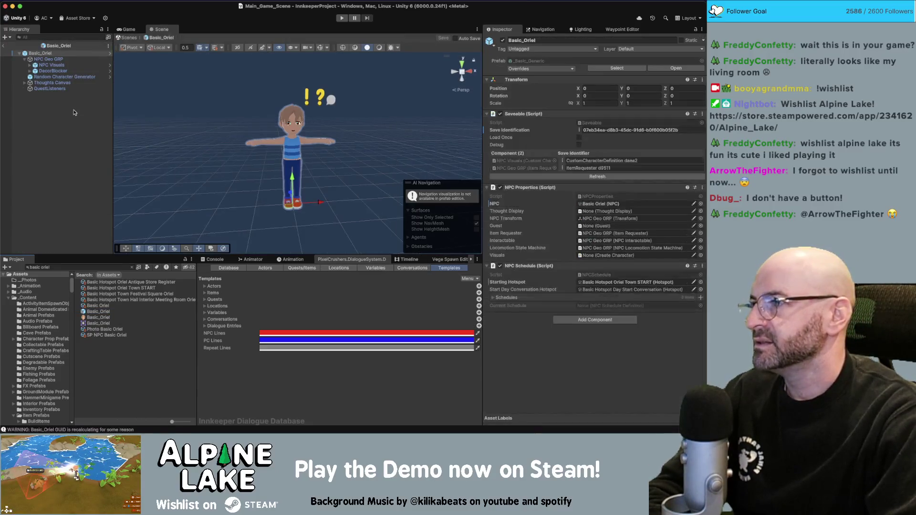
Step: Inspect the prefab's QuestListeners object, then return to Main_Game_Scene
{"action": "left_click", "coordinate": [71, 90]}
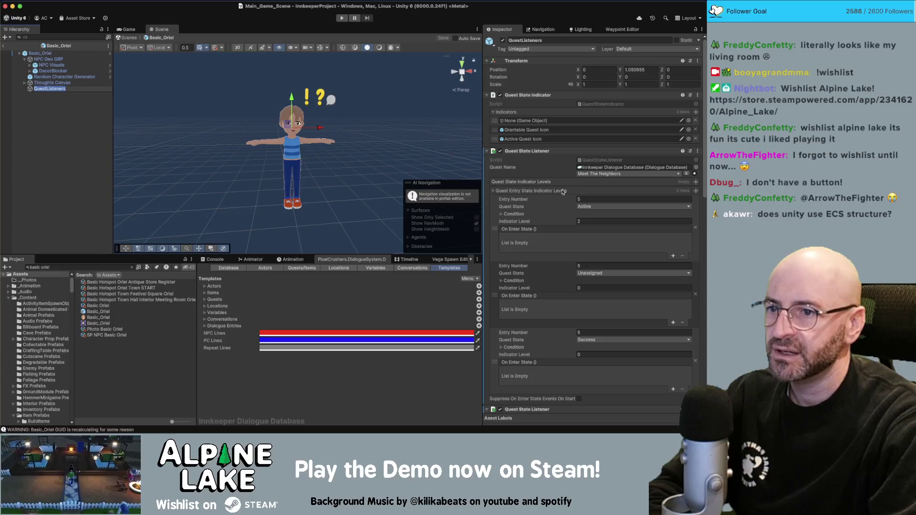
{"action": "key", "text": "Return"}
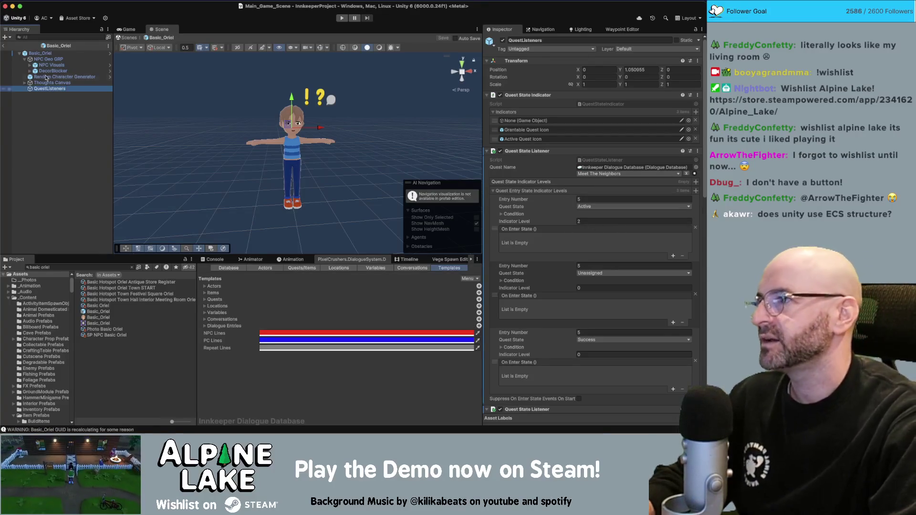
{"action": "left_click", "coordinate": [4, 46]}
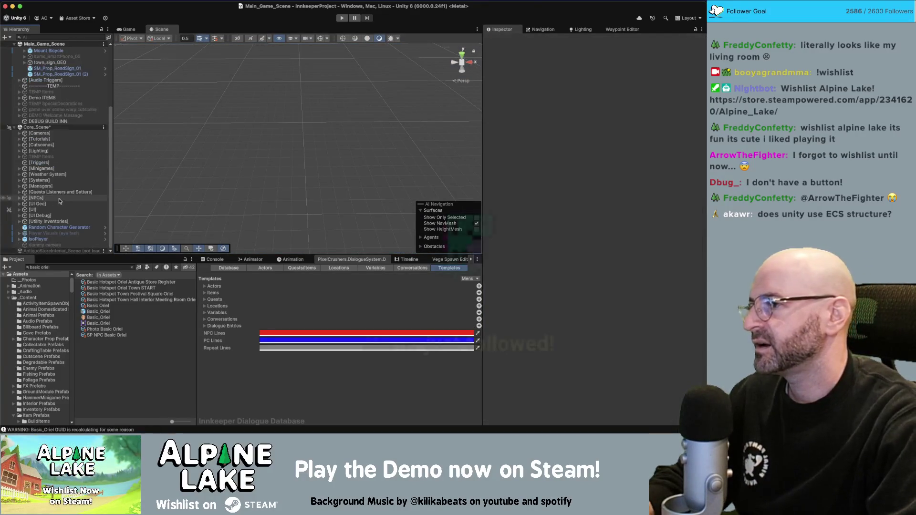
Step: Load the AntiqueStoreInterior scene with the dialogue database's Templates page showing
{"action": "right_click", "coordinate": [55, 250]}
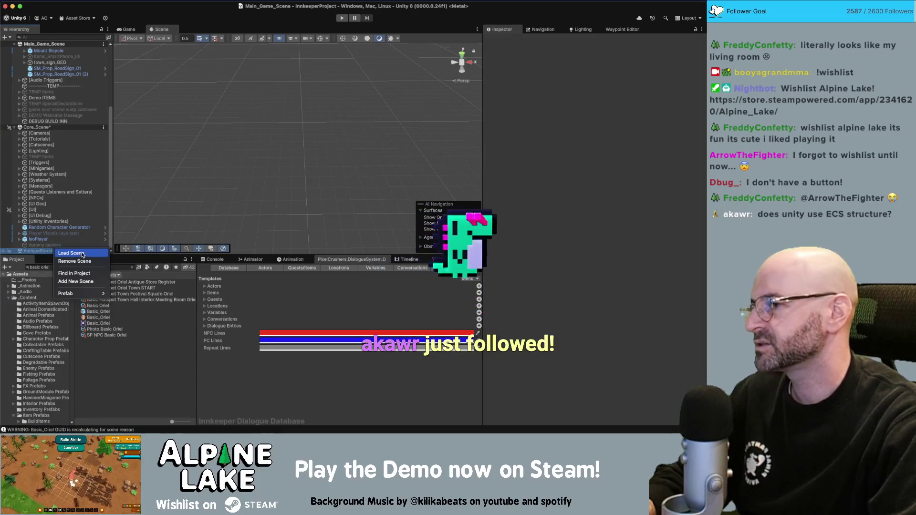
{"action": "left_click", "coordinate": [82, 254]}
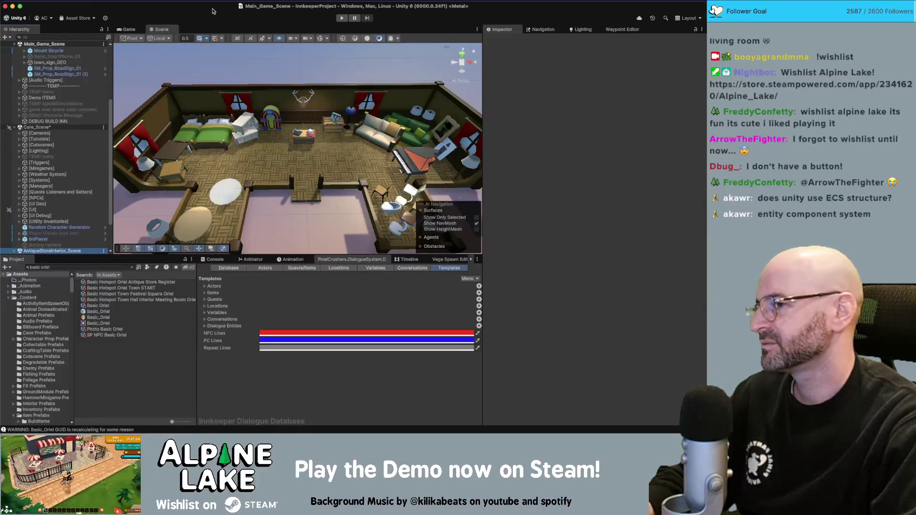
{"action": "scroll", "coordinate": [277, 103], "scroll_direction": "up", "scroll_amount": 5}
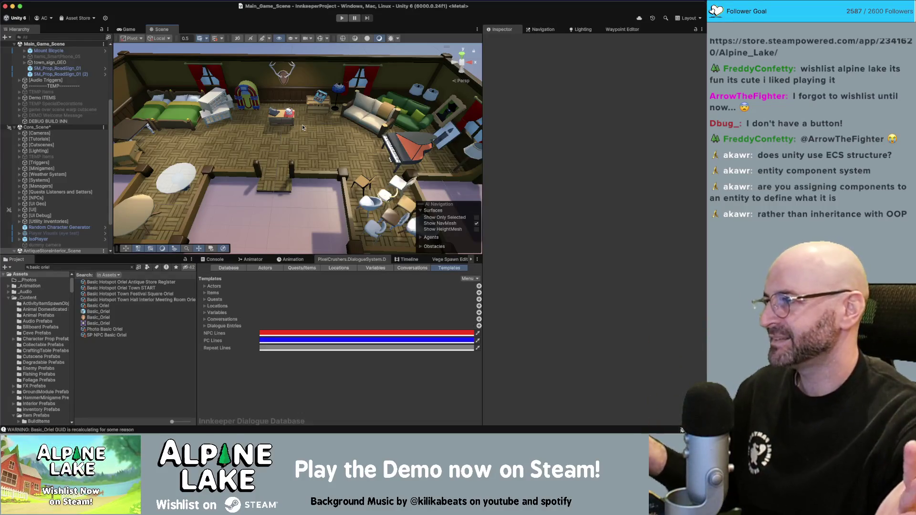
Step: Select [Systems] to view its System Ticker script, orbiting the Scene view around the room
{"action": "left_click", "coordinate": [53, 181]}
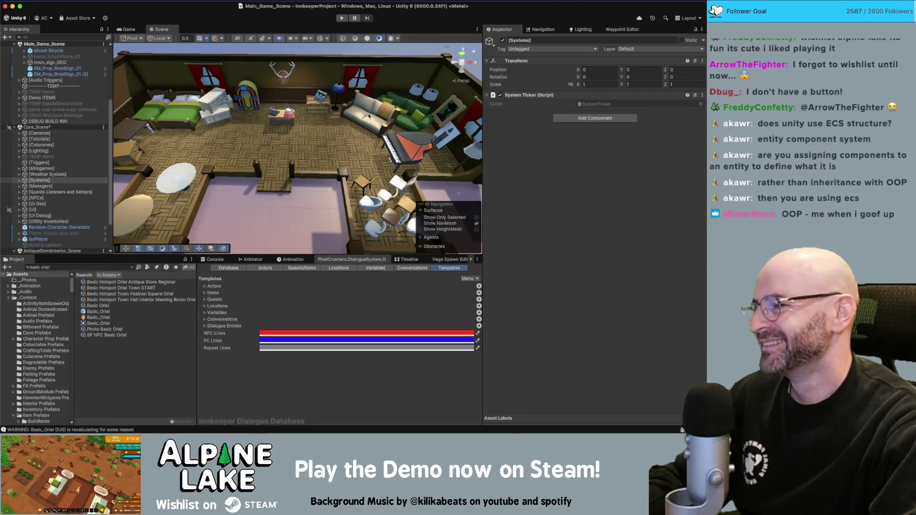
{"action": "left_click_drag", "start_coordinate": [318, 103], "coordinate": [308, 112]}
{"action": "scroll", "coordinate": [306, 118], "scroll_direction": "down", "scroll_amount": 5}
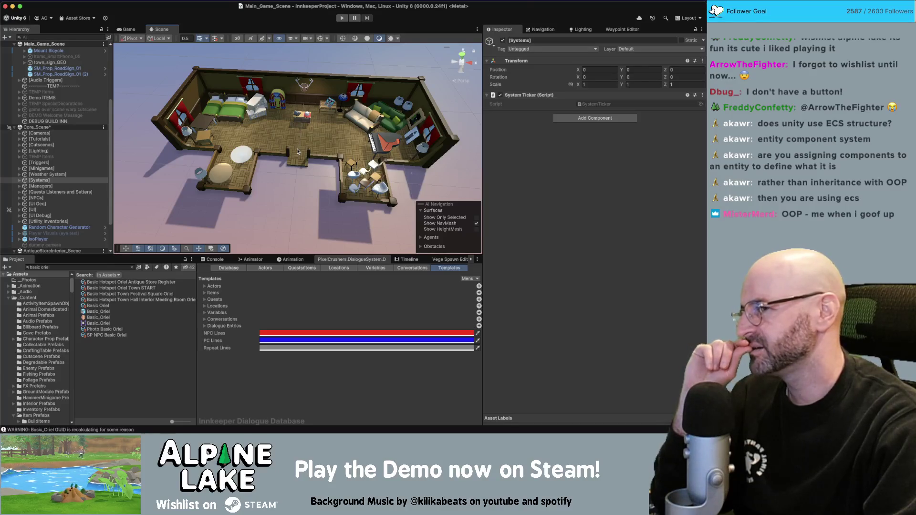
Step: Copy the Standalone Conversation Trigger's Quest State Listener and paste it as new onto Quest Indicators
{"action": "scroll", "coordinate": [297, 151], "scroll_direction": "down", "scroll_amount": 1}
{"action": "scroll", "coordinate": [86, 201], "scroll_direction": "down", "scroll_amount": 3}
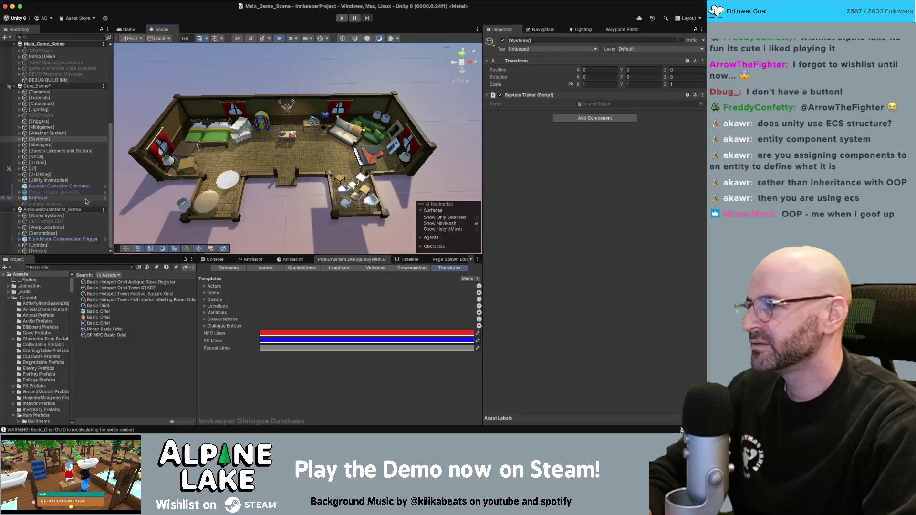
{"action": "left_click", "coordinate": [79, 239]}
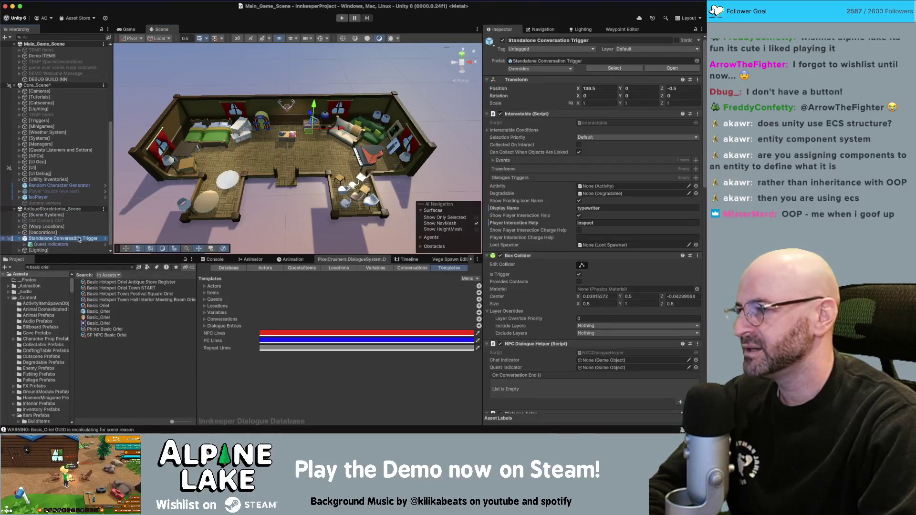
{"action": "scroll", "coordinate": [530, 144], "scroll_direction": "down", "scroll_amount": 15}
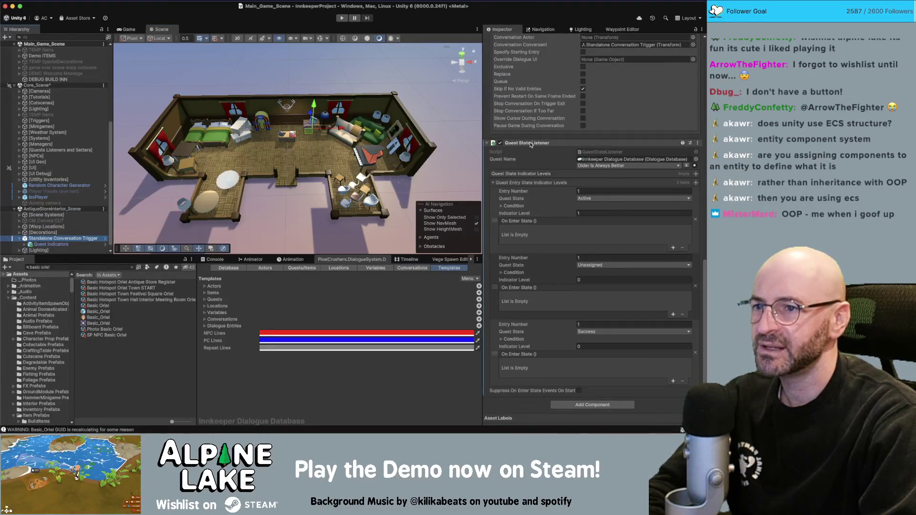
{"action": "right_click", "coordinate": [530, 144]}
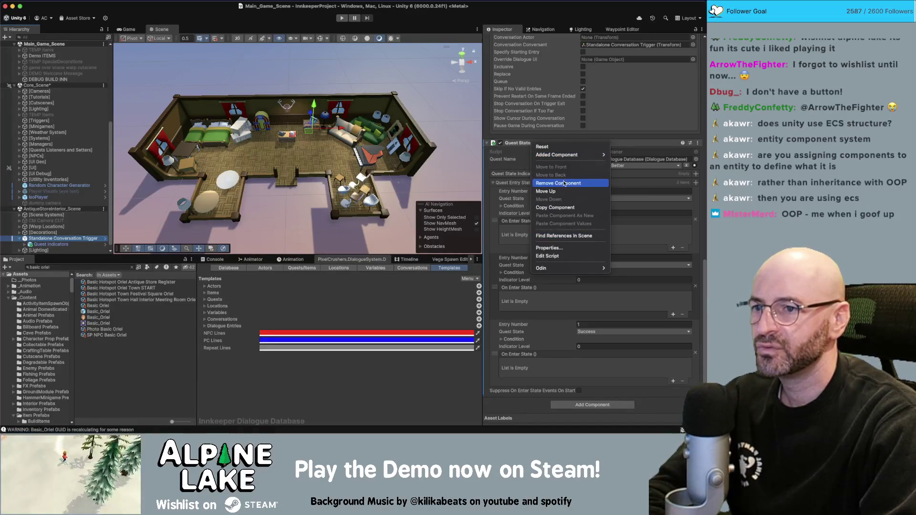
{"action": "left_click", "coordinate": [555, 207]}
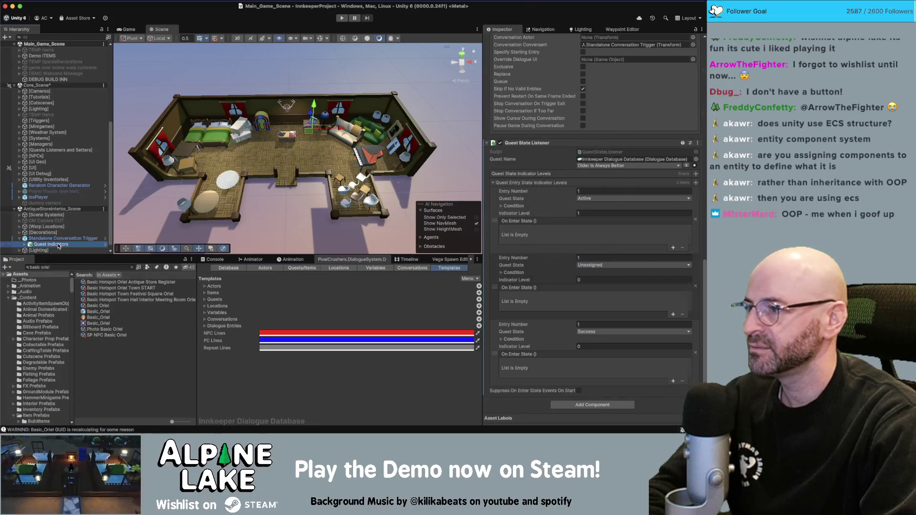
{"action": "right_click", "coordinate": [520, 114]}
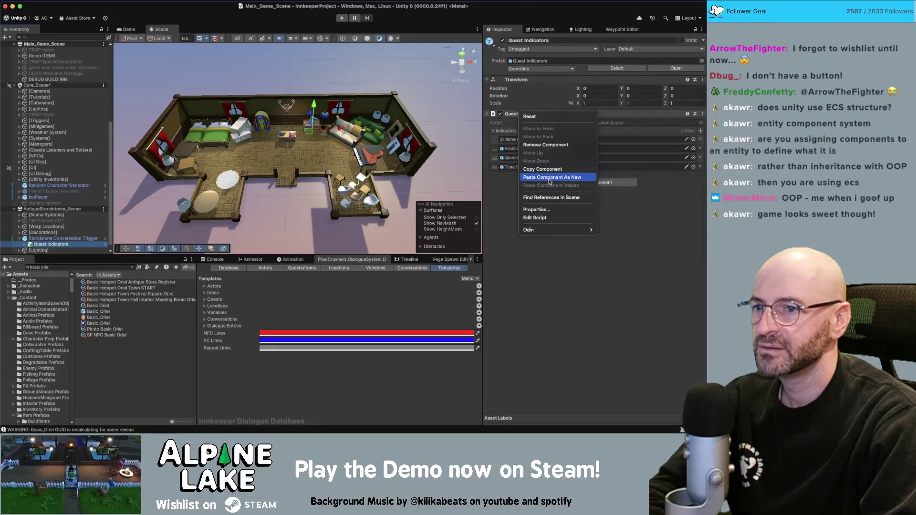
{"action": "left_click", "coordinate": [549, 177]}
{"action": "left_click", "coordinate": [584, 248]}
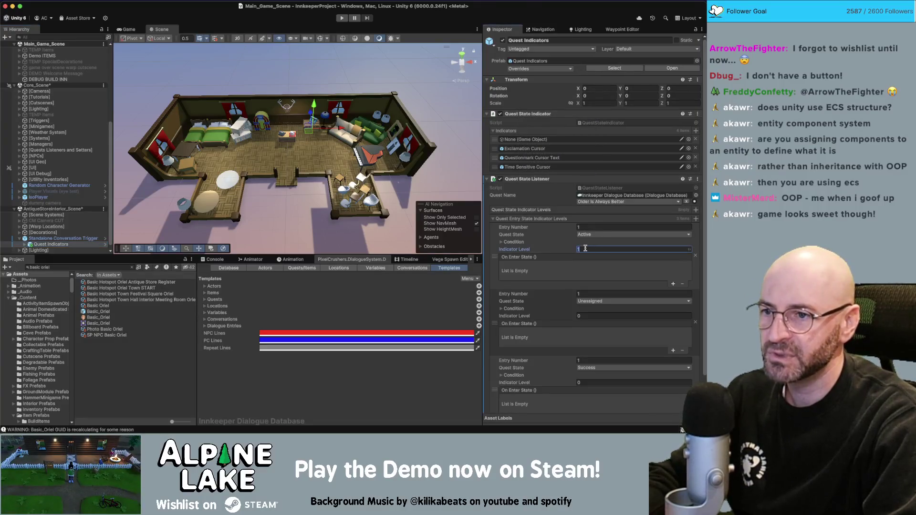
{"action": "scroll", "coordinate": [57, 224], "scroll_direction": "down", "scroll_amount": 1}
Step: Remove the trigger's original Quest State Listener, save the scenes, and start Play mode
{"action": "left_click", "coordinate": [62, 233]}
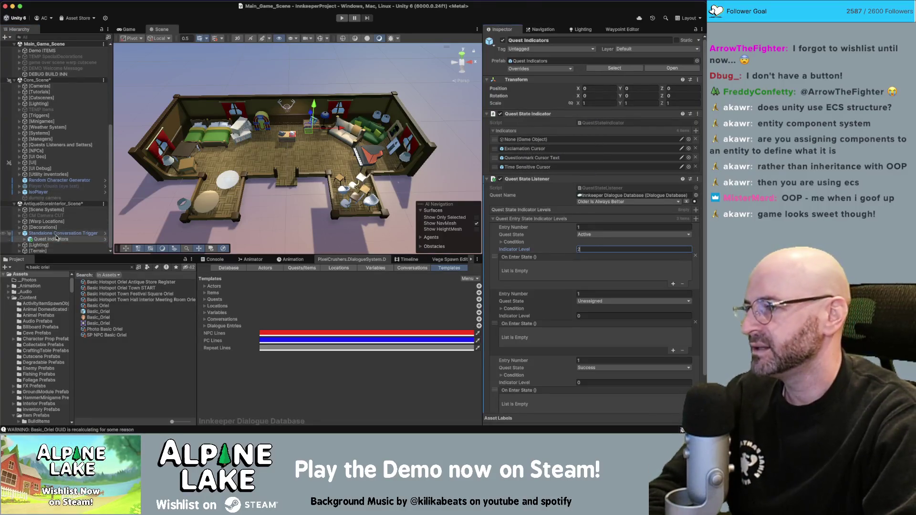
{"action": "scroll", "coordinate": [563, 232], "scroll_direction": "down", "scroll_amount": 10}
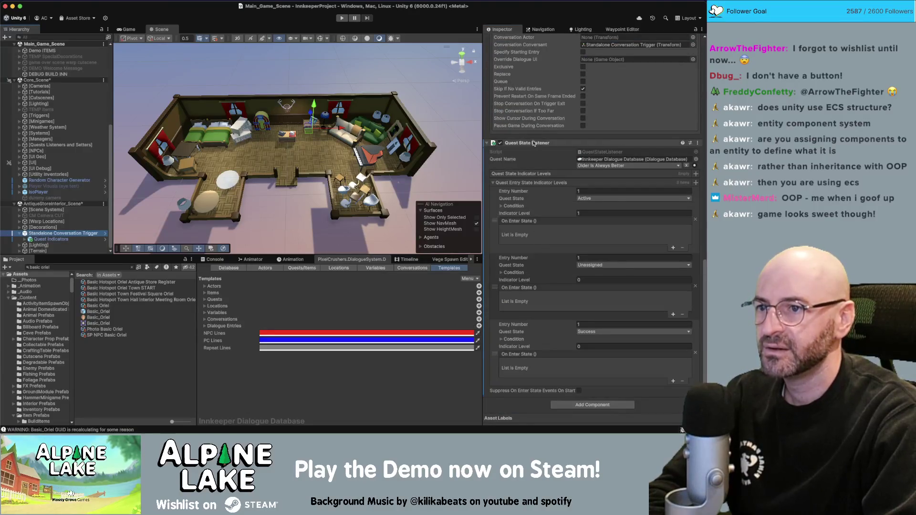
{"action": "right_click", "coordinate": [534, 143]}
{"action": "left_click", "coordinate": [561, 184]}
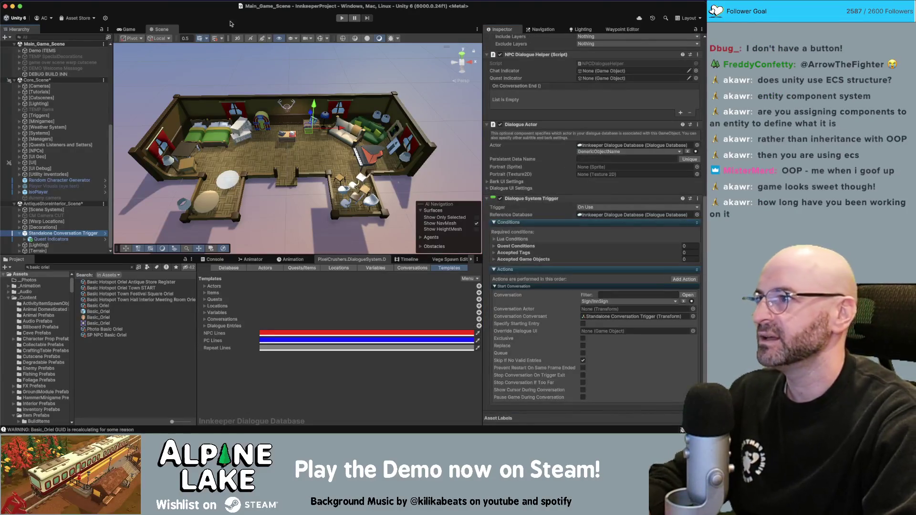
{"action": "key", "text": "cmd+s"}
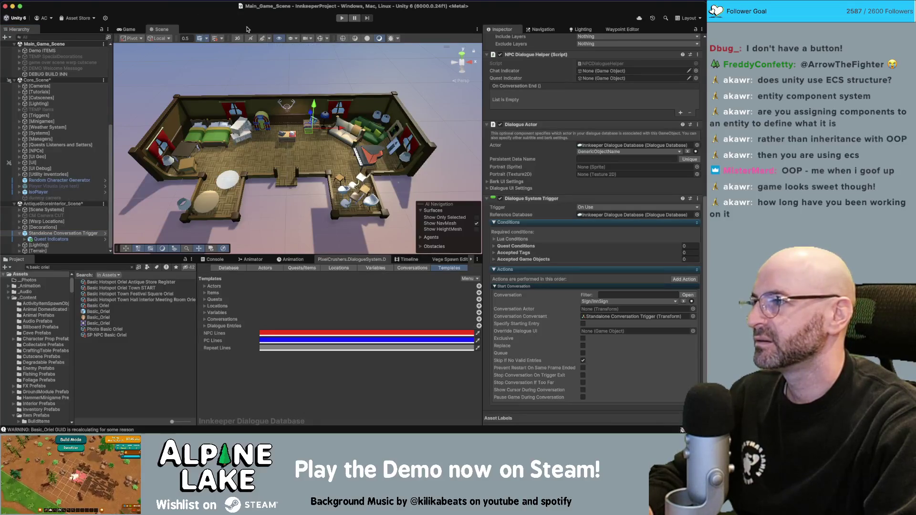
{"action": "left_click", "coordinate": [344, 18]}
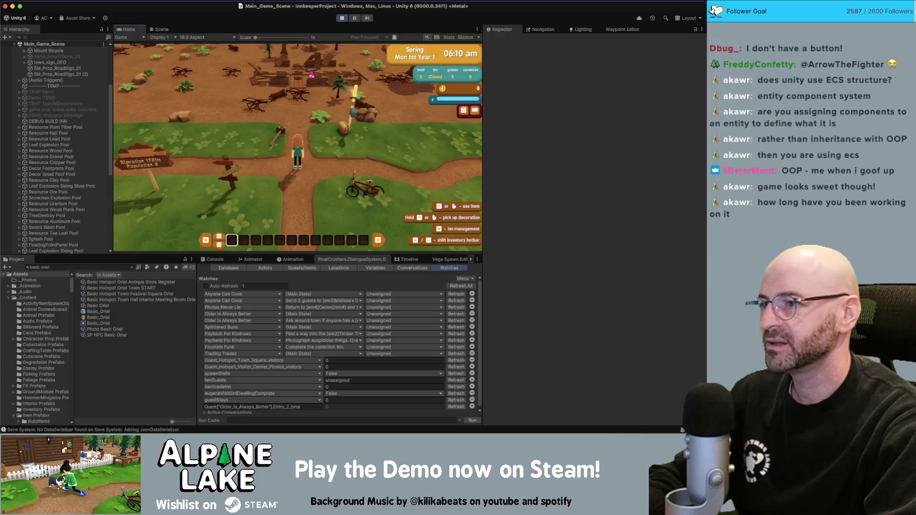
Step: Walk the player along the town path, then stop the test run
{"action": "key", "text": "a"}
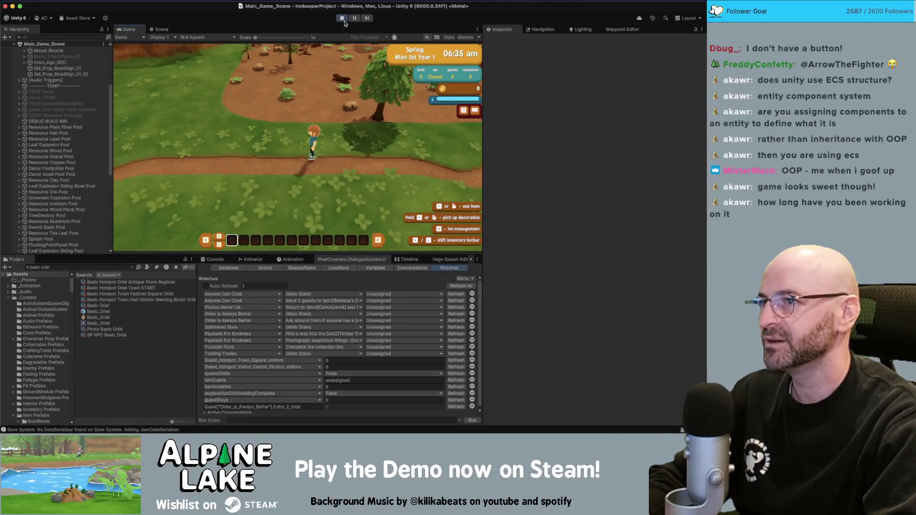
{"action": "left_click", "coordinate": [342, 18]}
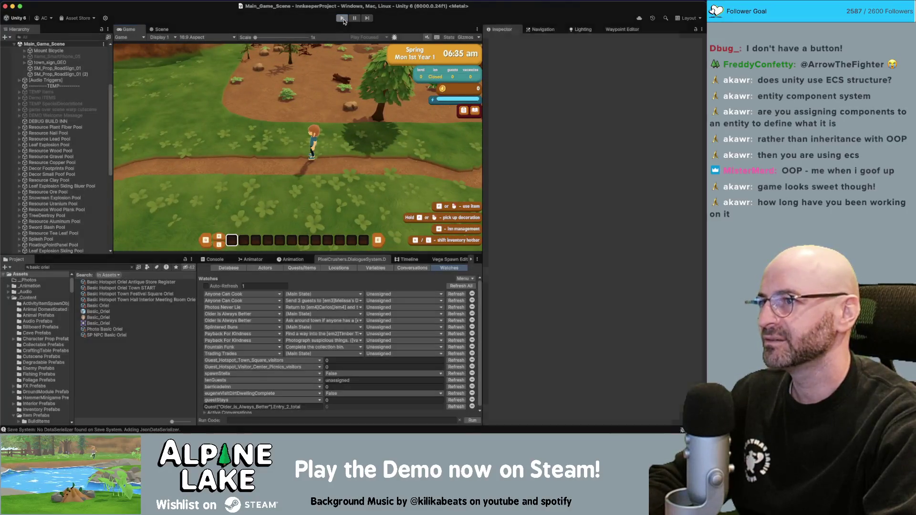
Step: Uncomment OnGUI() in LocationSystem.cs, remove its blank line, and check its loop braces
{"action": "key", "text": "super+Tab"}
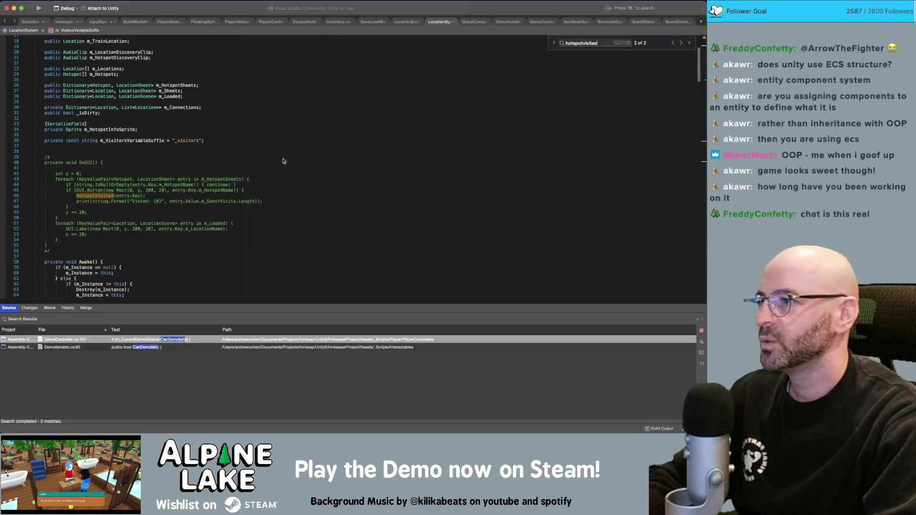
{"action": "key", "text": "BackSpace"}
{"action": "key", "text": "BackSpace"}
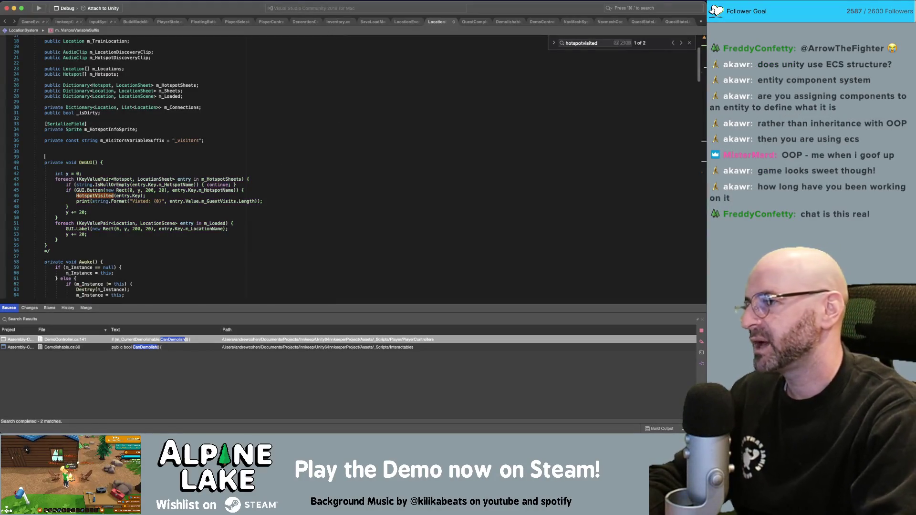
{"action": "left_click", "coordinate": [181, 239]}
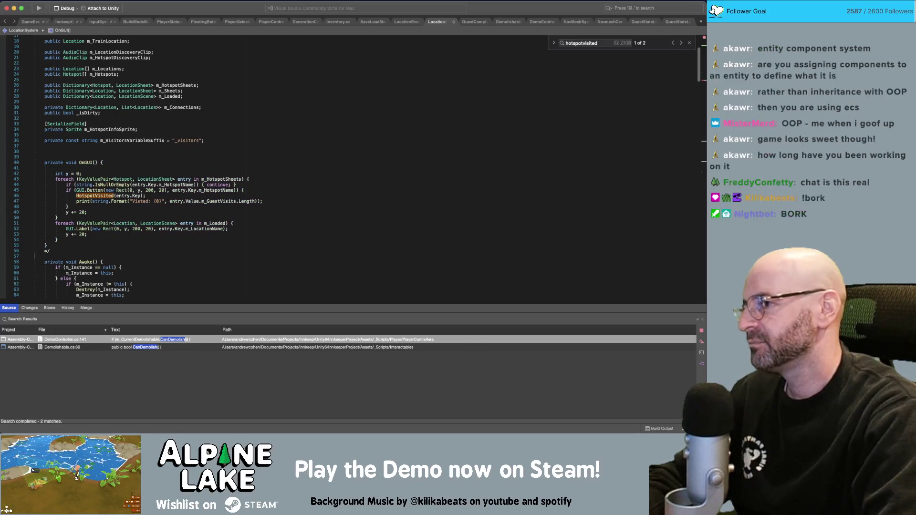
{"action": "key", "text": "BackSpace"}
{"action": "key", "text": "BackSpace"}
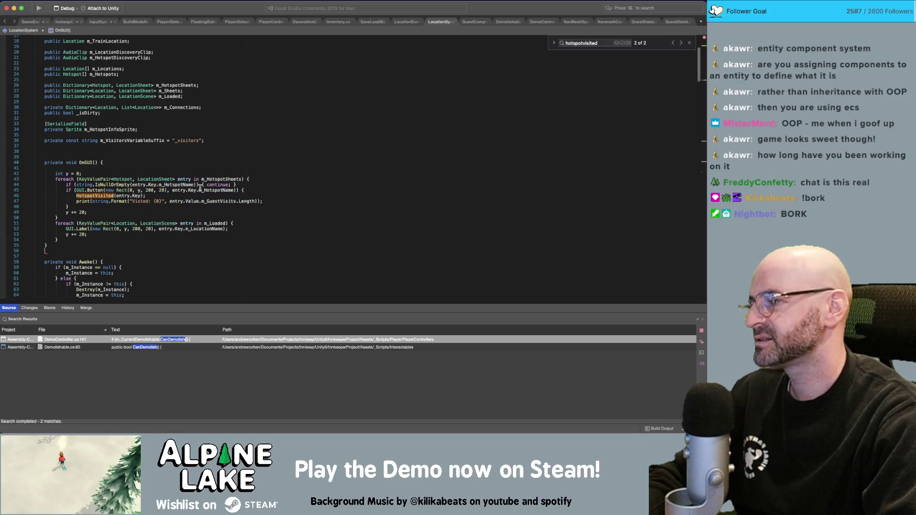
{"action": "left_click", "coordinate": [259, 140]}
{"action": "left_click", "coordinate": [235, 158]}
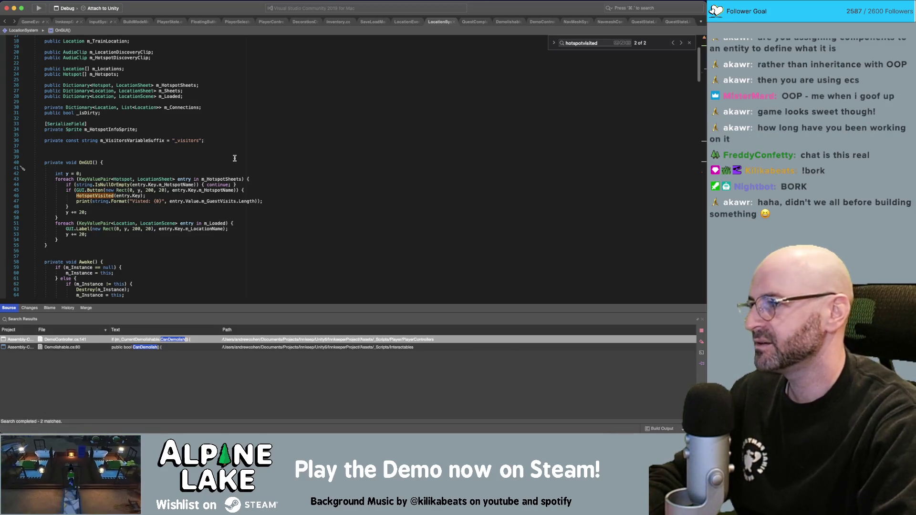
{"action": "key", "text": "BackSpace"}
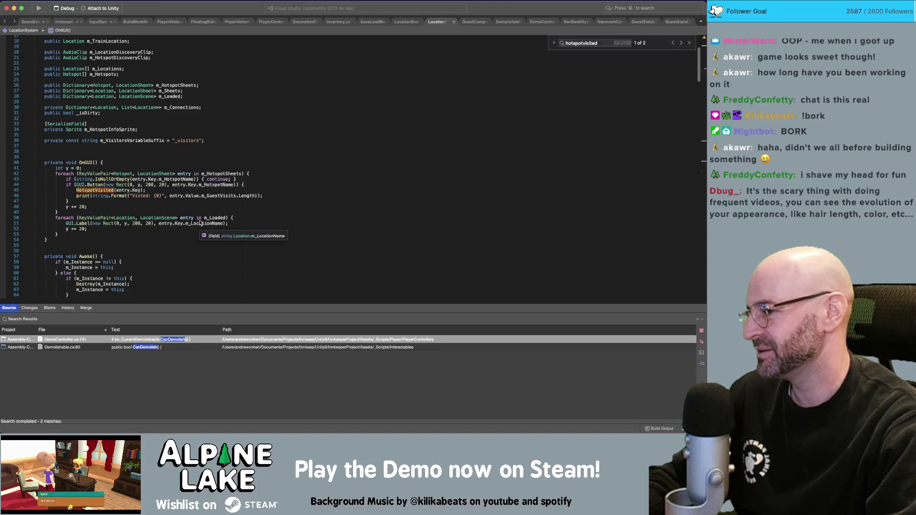
{"action": "left_click", "coordinate": [259, 204]}
{"action": "left_click", "coordinate": [259, 209]}
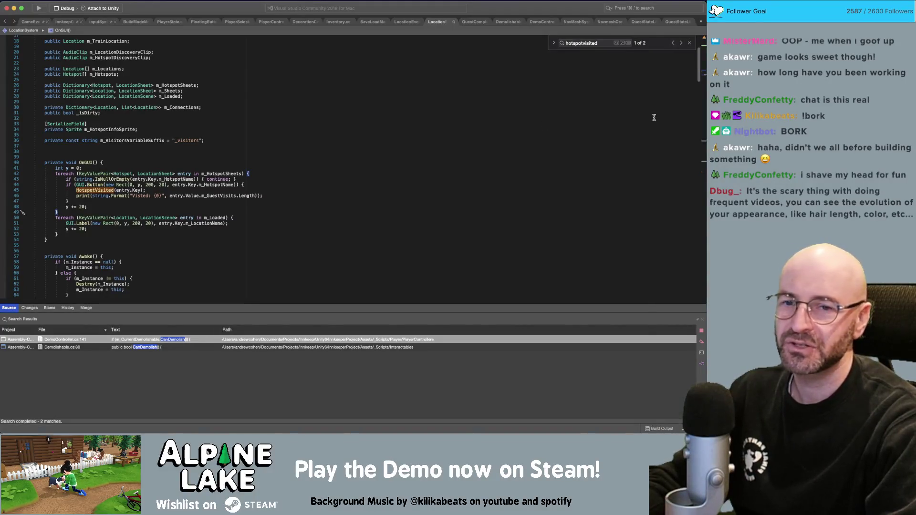
{"action": "left_click", "coordinate": [374, 166]}
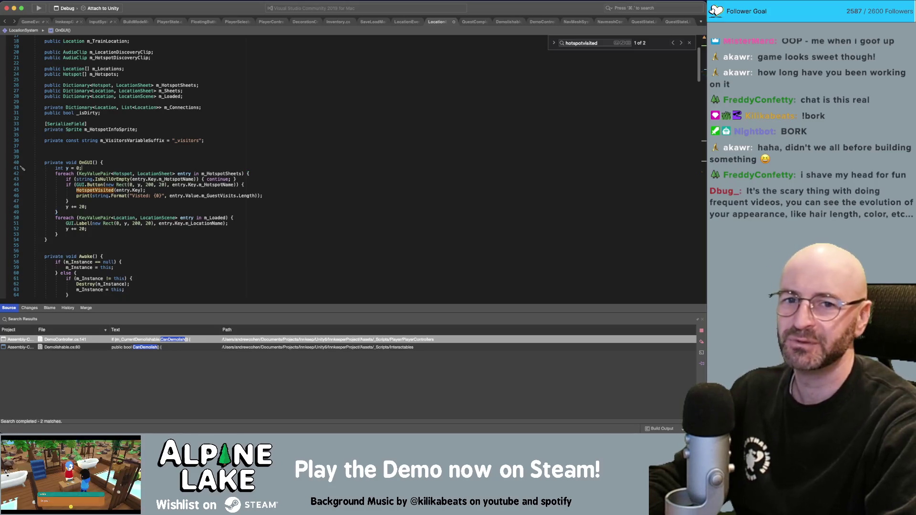
Step: Bring the Coffee n Coding YouTube VOD window over the editor and dock its tab
{"action": "key", "text": "super+Tab"}
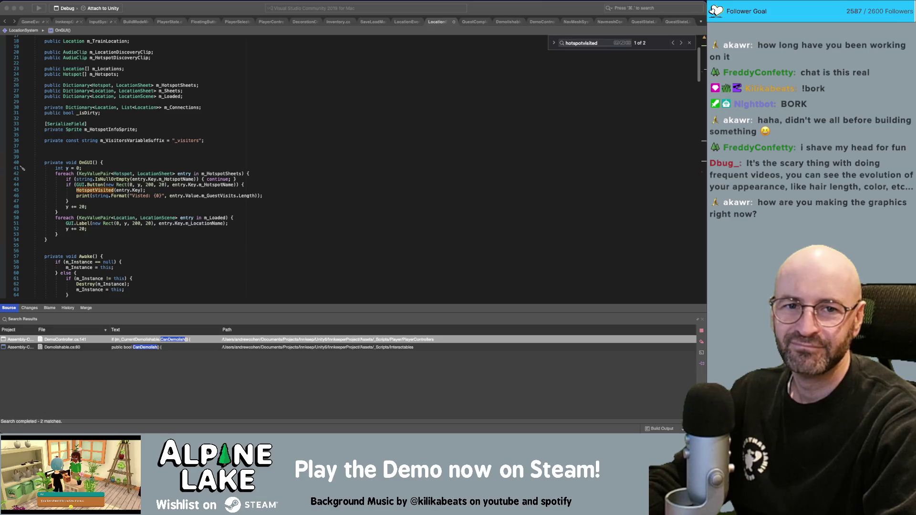
{"action": "mouse_move", "coordinate": [703, 83]}
{"action": "left_mouse_down"}
{"action": "mouse_move", "coordinate": [343, 83]}
{"action": "mouse_move", "coordinate": [247, 48]}
{"action": "mouse_move", "coordinate": [253, 33]}
{"action": "left_mouse_up"}
{"action": "left_click", "coordinate": [426, 305]}
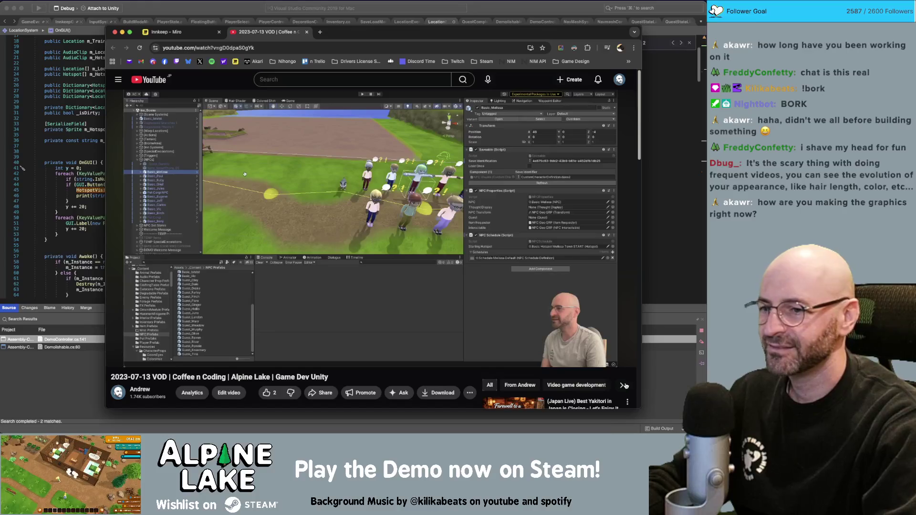
Step: Reset the YouTube page zoom, reposition the browser, and close the old stream video tab
{"action": "key", "text": "super+minus"}
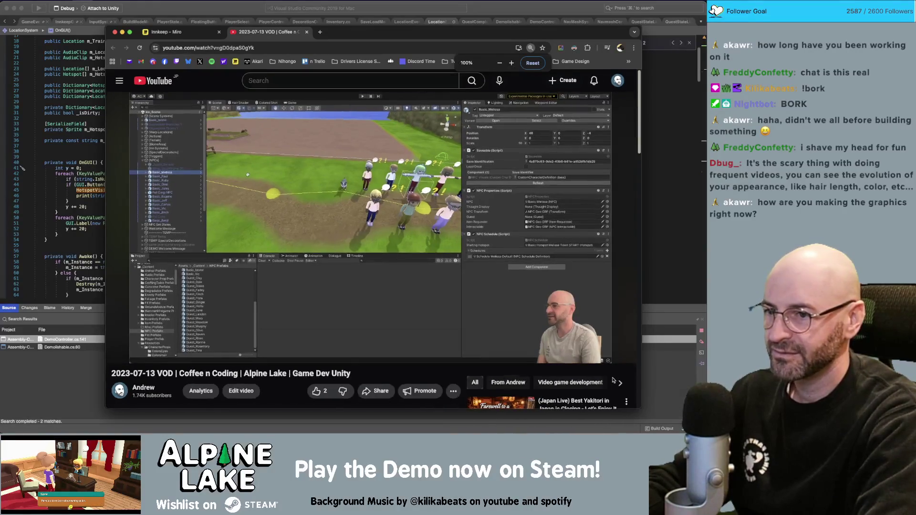
{"action": "key", "text": "super+equal"}
{"action": "key", "text": "super+equal"}
{"action": "key", "text": "super+equal"}
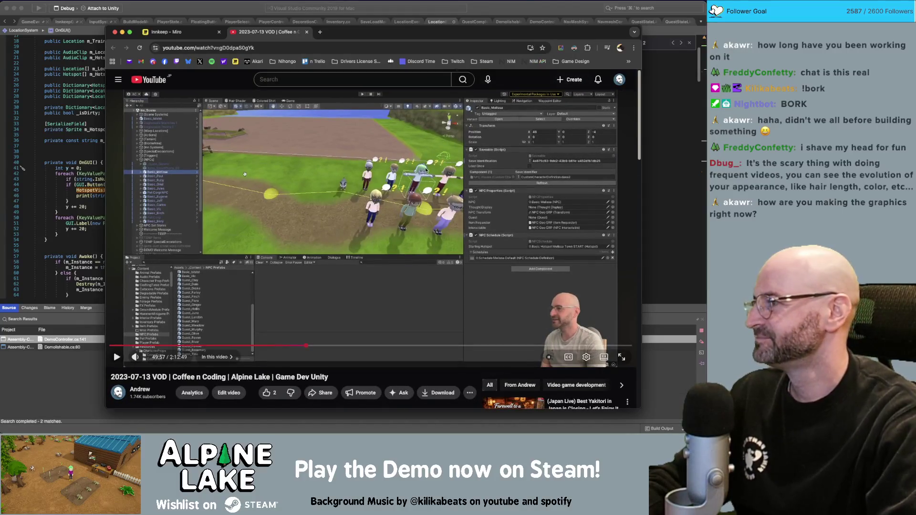
{"action": "left_click_drag", "start_coordinate": [513, 38], "coordinate": [465, 21]}
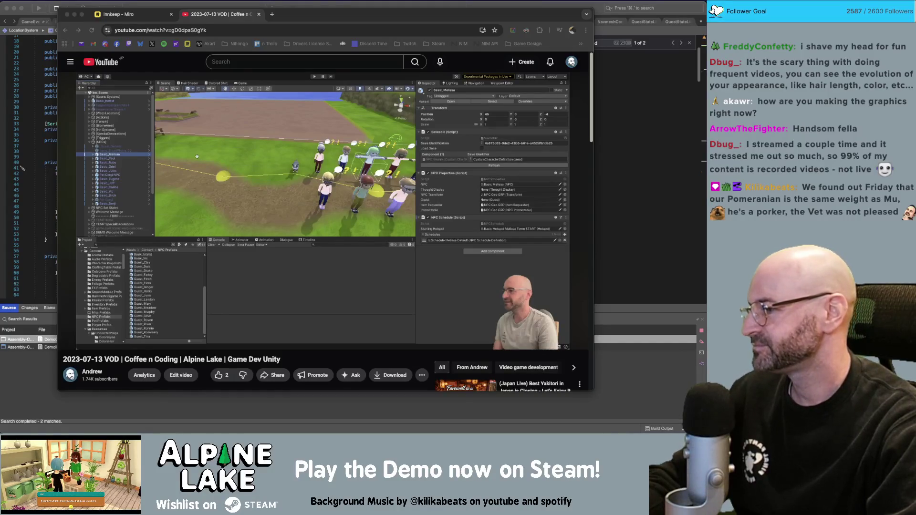
{"action": "middle_click", "coordinate": [209, 17]}
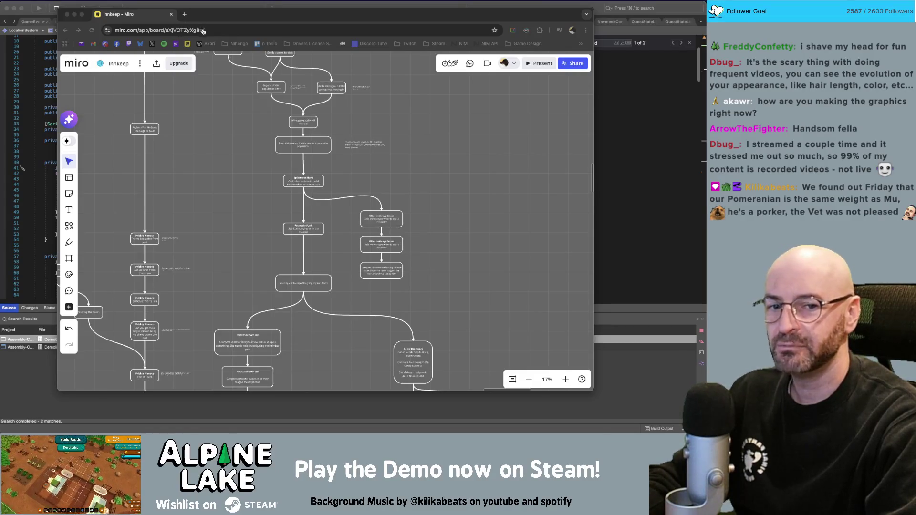
{"action": "key", "text": "super+Tab"}
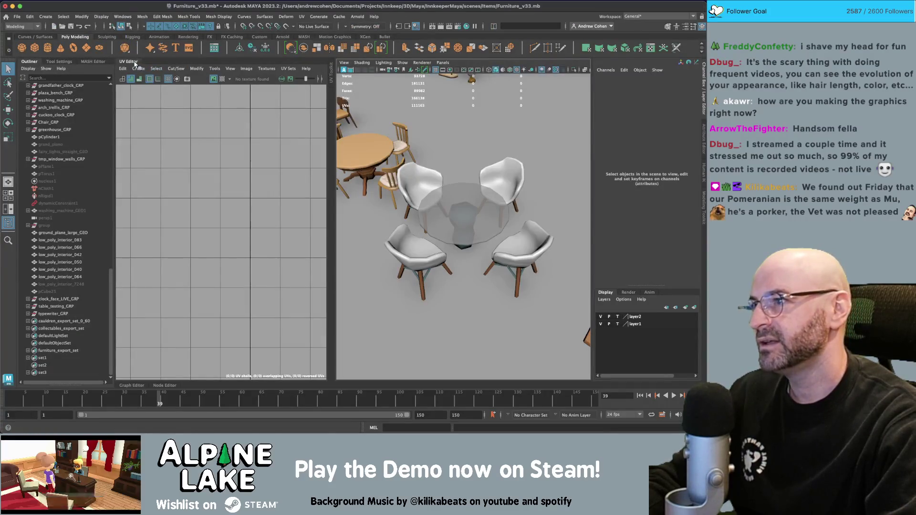
Step: Close Maya's UV Editor and orbit the Furniture_v33 viewport to a top-down view of the layout
{"action": "left_click", "coordinate": [135, 62]}
{"action": "scroll", "coordinate": [224, 180], "scroll_direction": "down", "scroll_amount": 10}
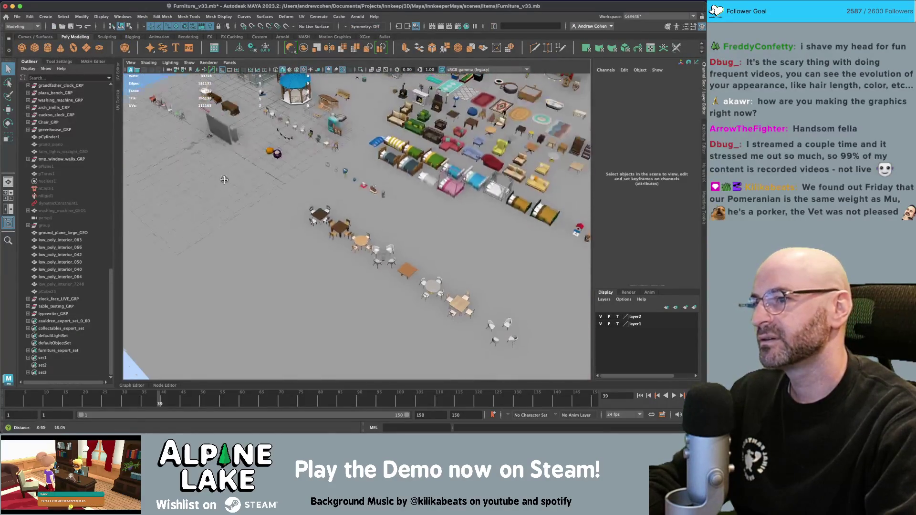
{"action": "left_click_drag", "start_coordinate": [224, 179], "coordinate": [369, 177]}
{"action": "scroll", "coordinate": [368, 177], "scroll_direction": "up", "scroll_amount": 3}
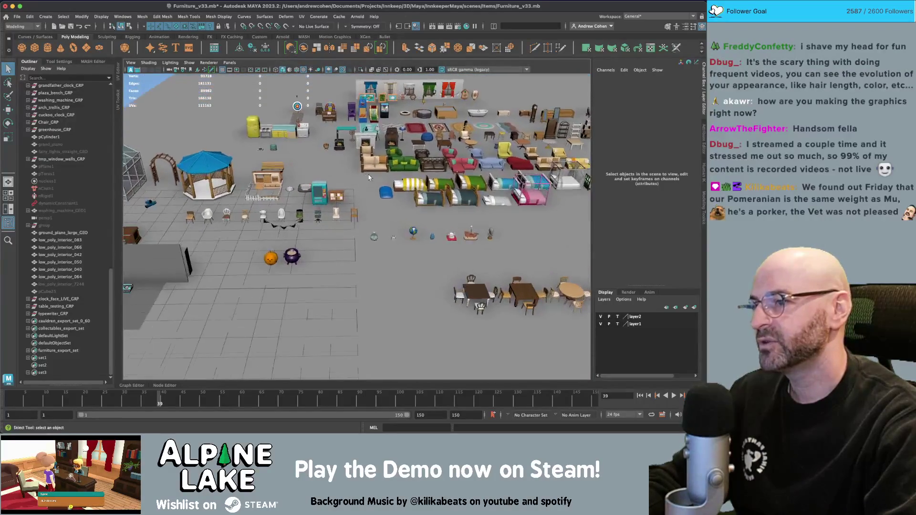
{"action": "left_click", "coordinate": [339, 145]}
{"action": "left_click_drag", "start_coordinate": [339, 146], "coordinate": [336, 163]}
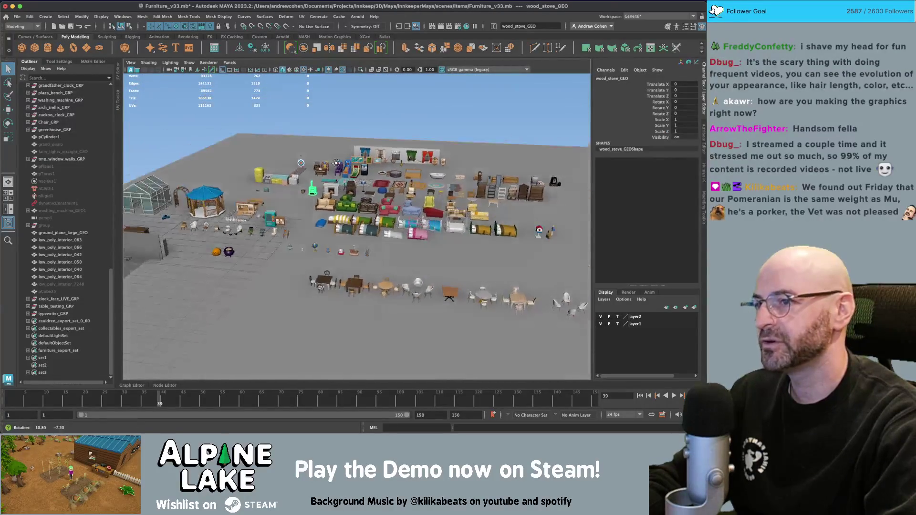
{"action": "left_click", "coordinate": [450, 118]}
{"action": "scroll", "coordinate": [486, 175], "scroll_direction": "up", "scroll_amount": 5}
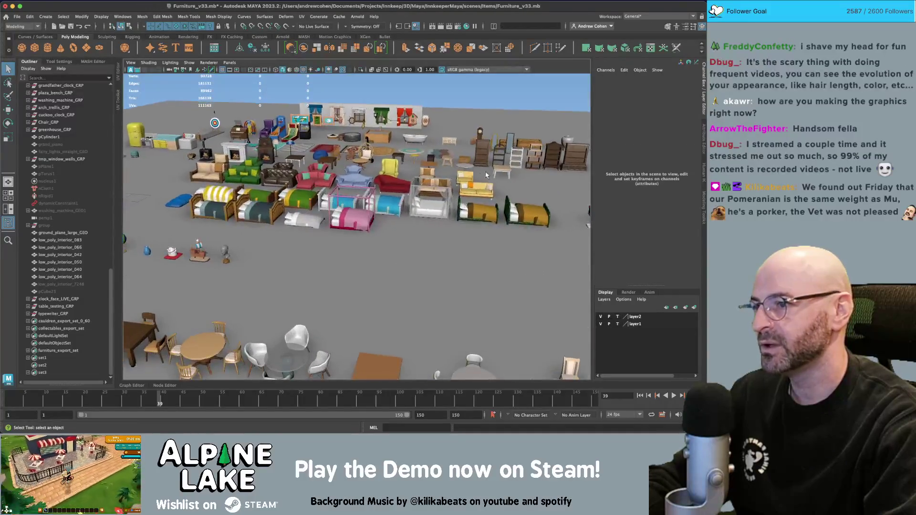
{"action": "scroll", "coordinate": [486, 175], "scroll_direction": "down", "scroll_amount": 5}
{"action": "mouse_move", "coordinate": [486, 175]}
{"action": "left_mouse_down"}
{"action": "mouse_move", "coordinate": [376, 159]}
{"action": "mouse_move", "coordinate": [261, 163]}
{"action": "left_mouse_up"}
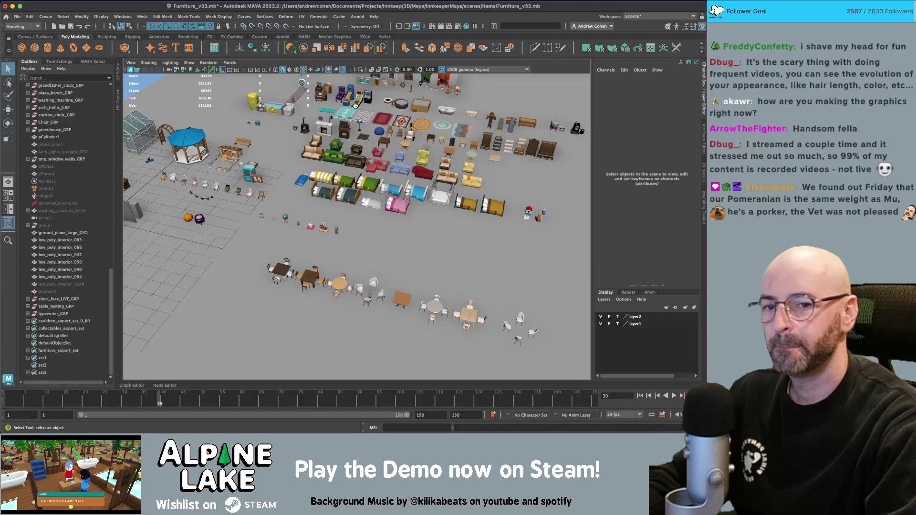
{"action": "key", "text": "super+Tab"}
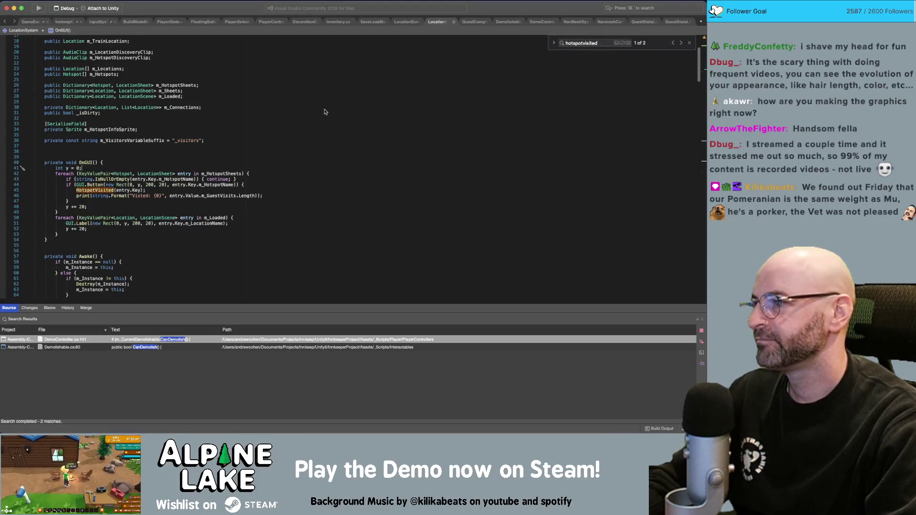
Step: Place the caret at LocationSystem's _isDirty field, then return to Unity
{"action": "left_click", "coordinate": [280, 119]}
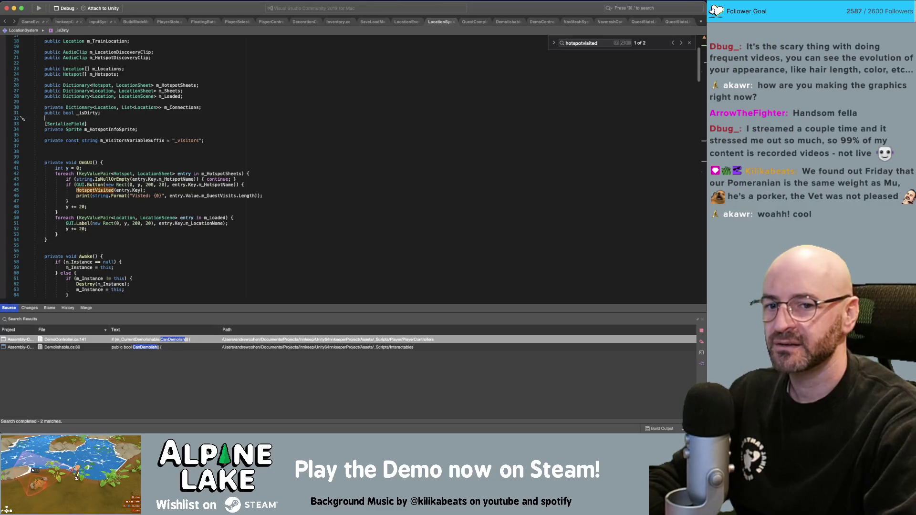
{"action": "key", "text": "super+Tab"}
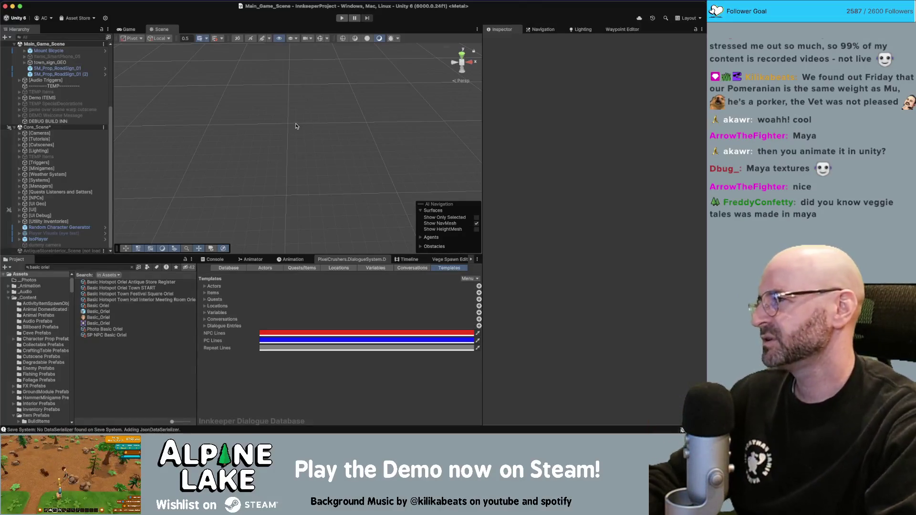
Step: Play the game and ride the bicycle over the bridge into Oriel's Antique Shop
{"action": "left_click", "coordinate": [342, 19]}
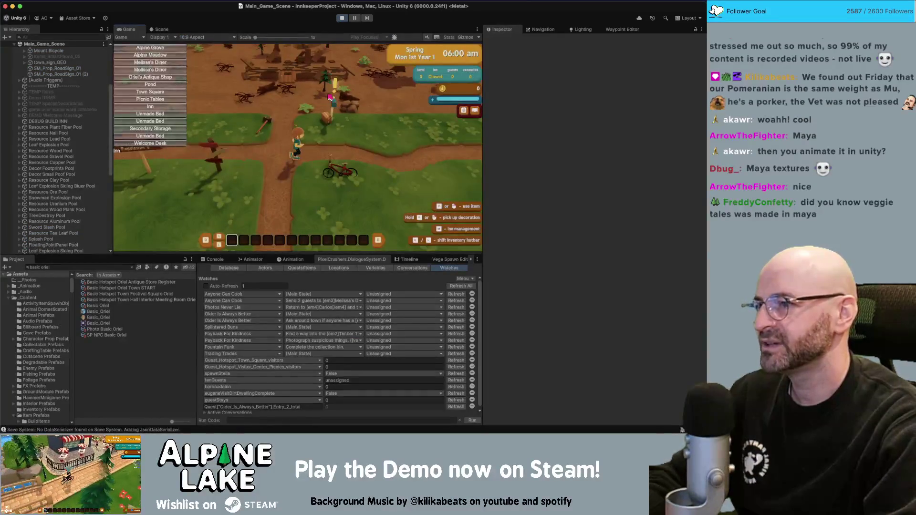
{"action": "key", "text": "e"}
{"action": "key", "text": "a"}
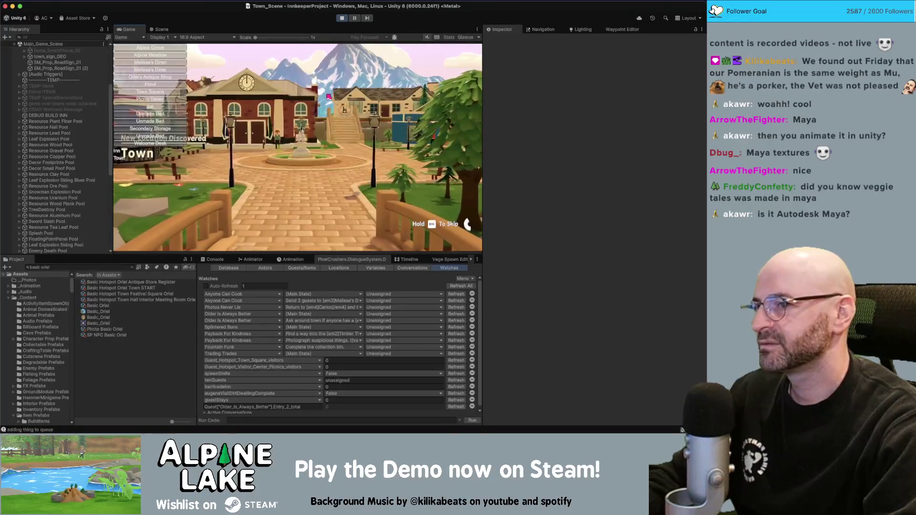
{"action": "key", "text": "w"}
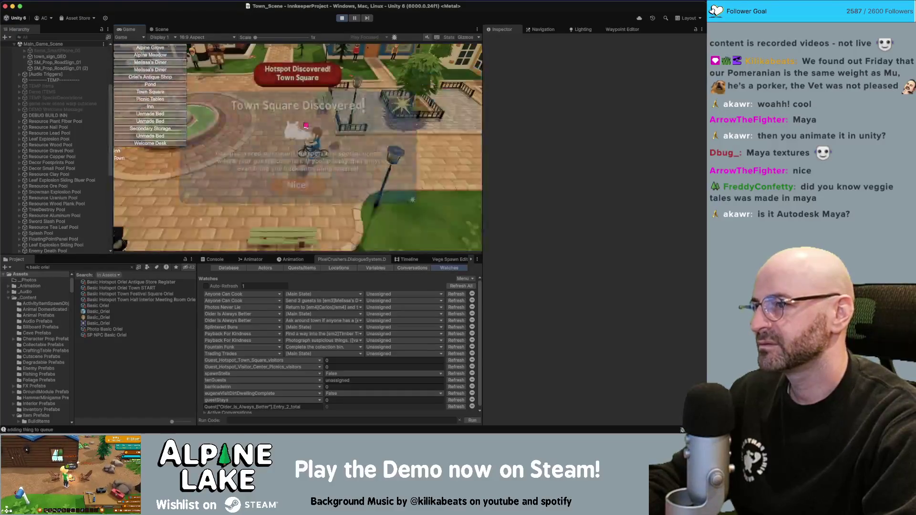
{"action": "left_click", "coordinate": [299, 184]}
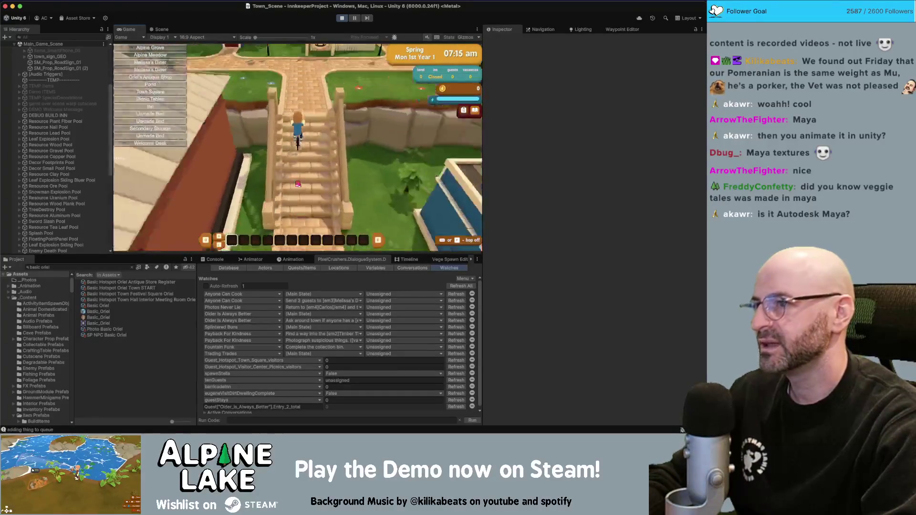
{"action": "key", "text": "w"}
{"action": "key", "text": "space"}
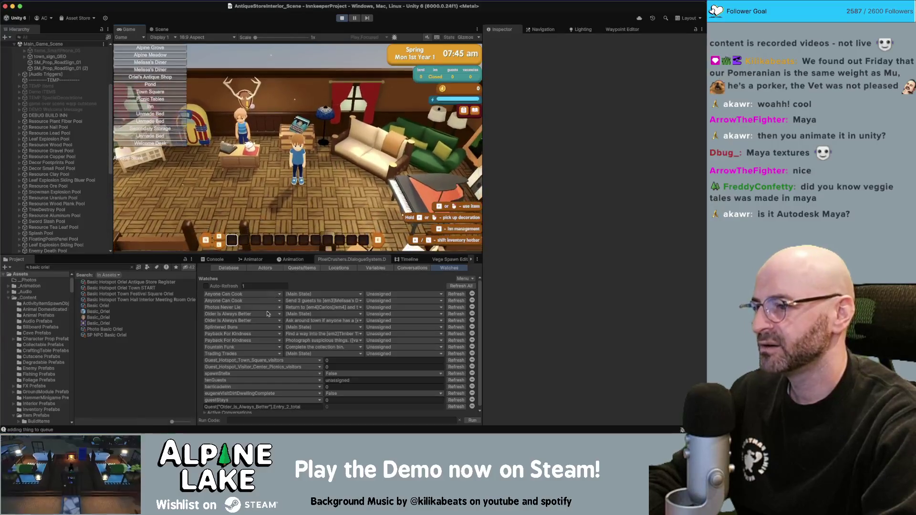
Step: Set Older Is Always Better and its Ask around town entry to Active in Watches
{"action": "left_click", "coordinate": [382, 316]}
{"action": "left_click", "coordinate": [381, 322]}
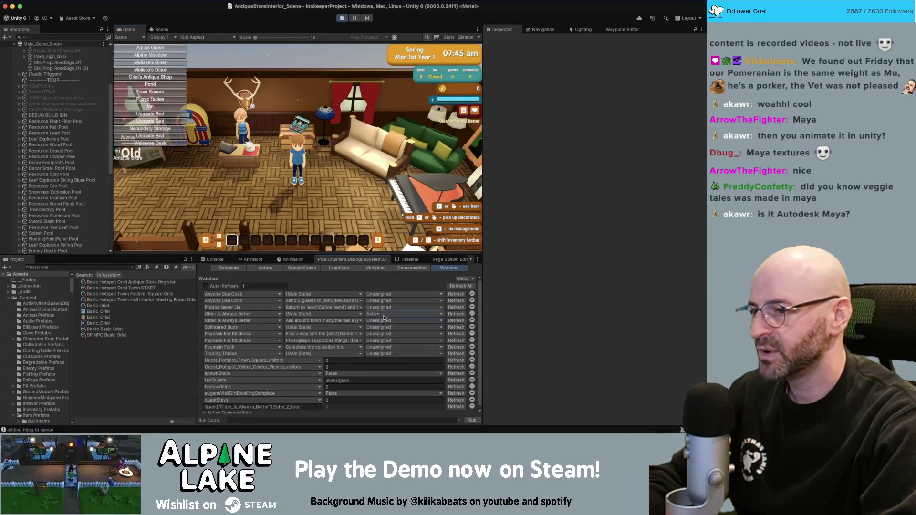
{"action": "left_click", "coordinate": [377, 321]}
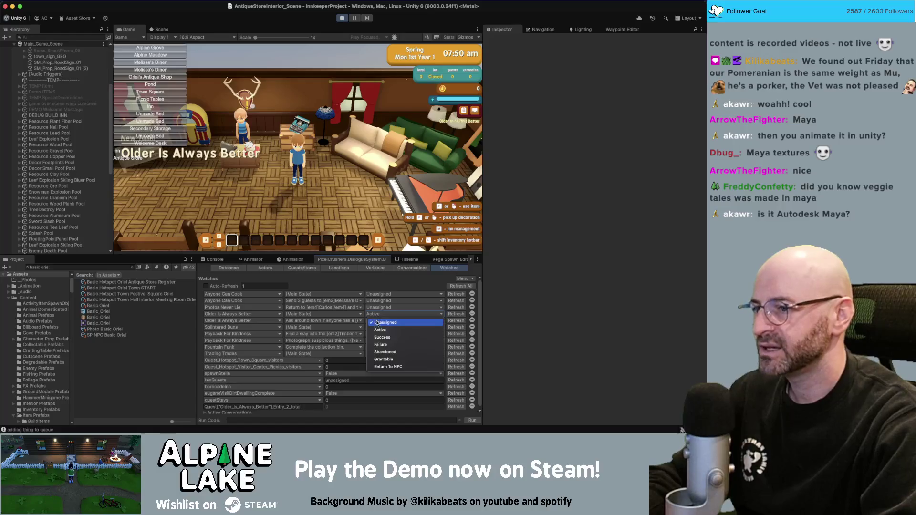
{"action": "left_click", "coordinate": [379, 329]}
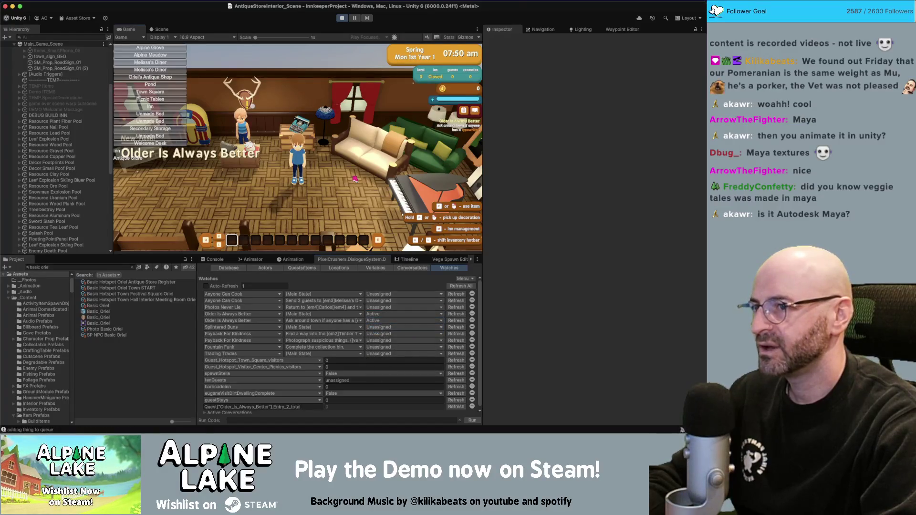
Step: Walk back into the antique shop and interact with the typewriter for travel choices
{"action": "key", "text": "w"}
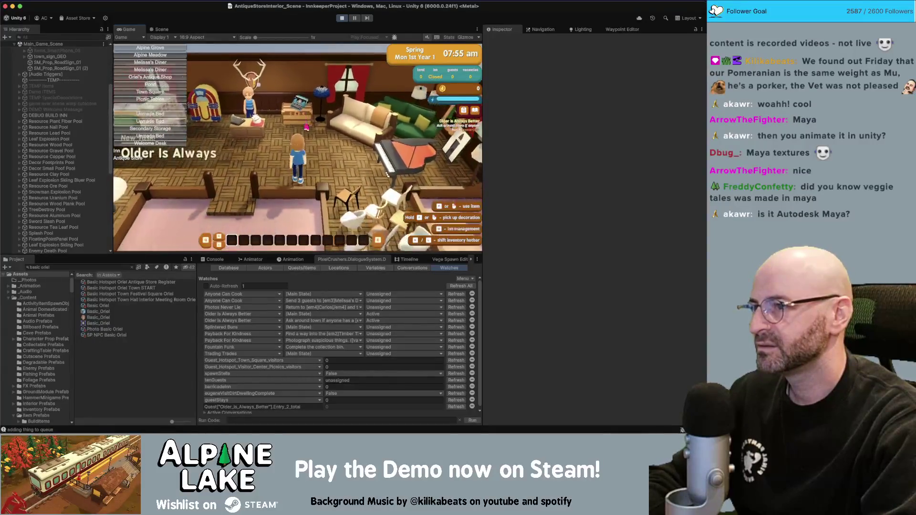
{"action": "key", "text": "s"}
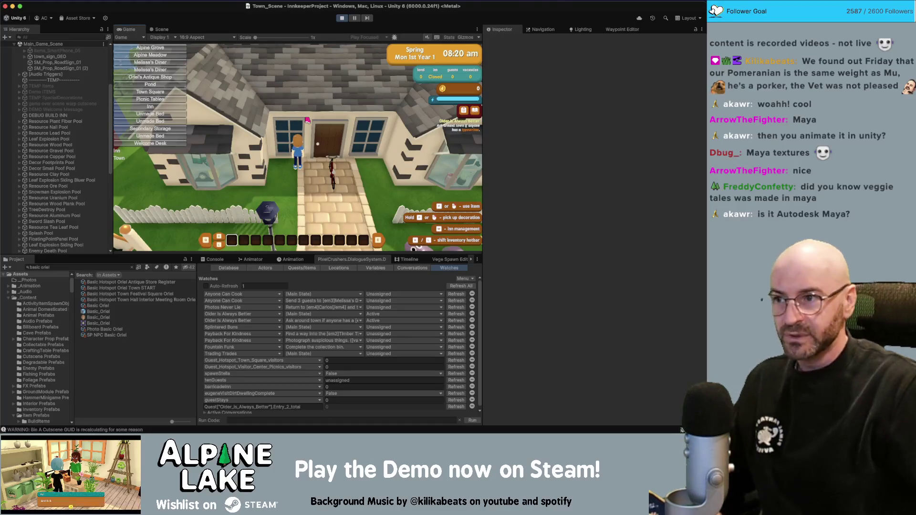
{"action": "left_click", "coordinate": [313, 123]}
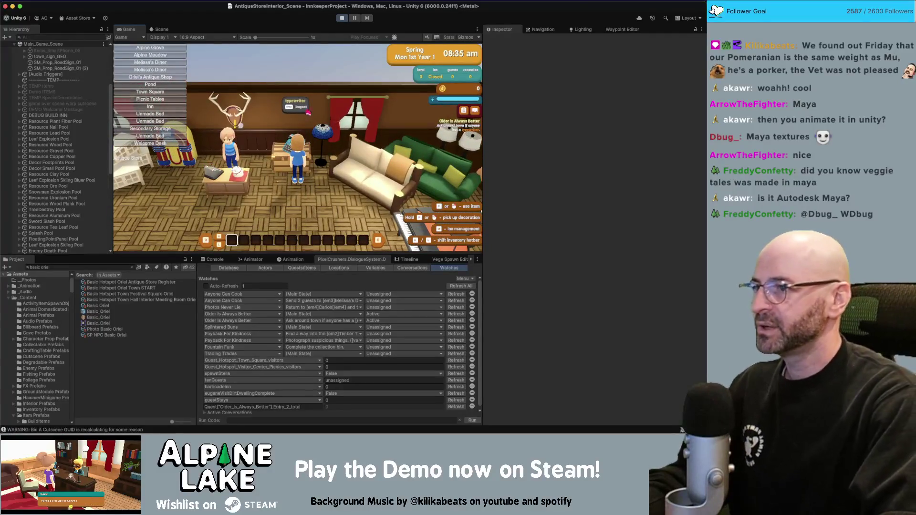
{"action": "left_click", "coordinate": [303, 120]}
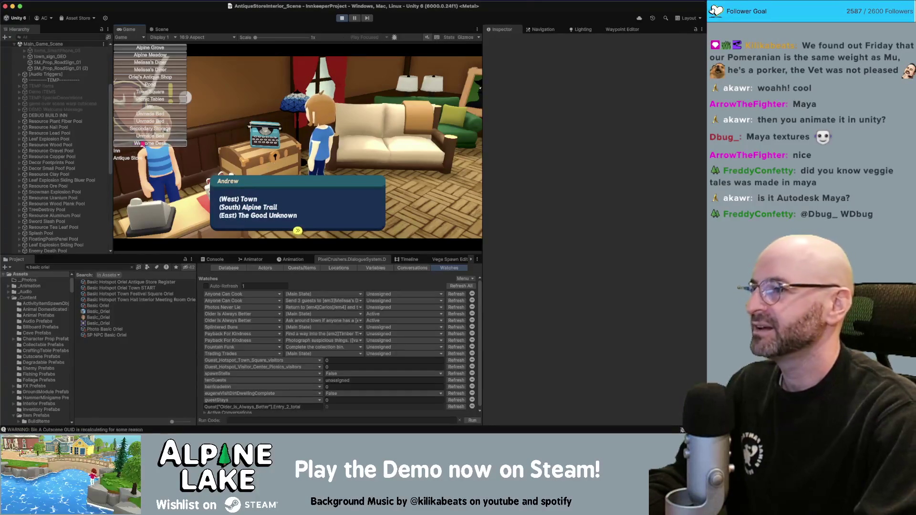
Step: Activate the Exclamation Cursor under AntiqueStoreInterior_Scene's Quest Indicators, then select Quest Indicators
{"action": "scroll", "coordinate": [57, 198], "scroll_direction": "down", "scroll_amount": 10}
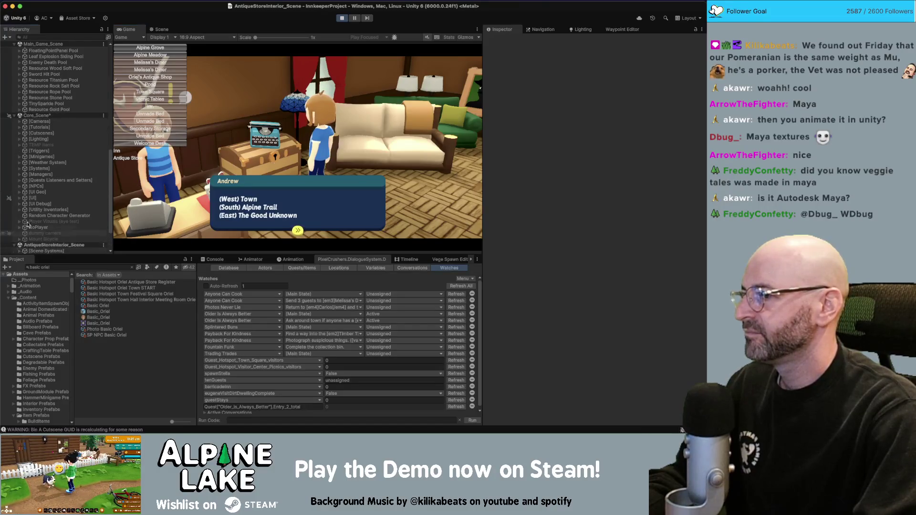
{"action": "left_click", "coordinate": [14, 244]}
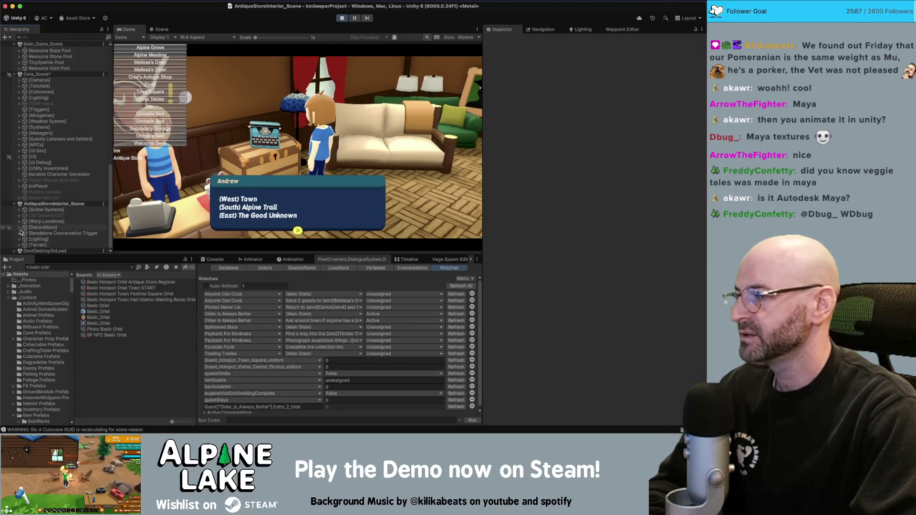
{"action": "left_click", "coordinate": [35, 235]}
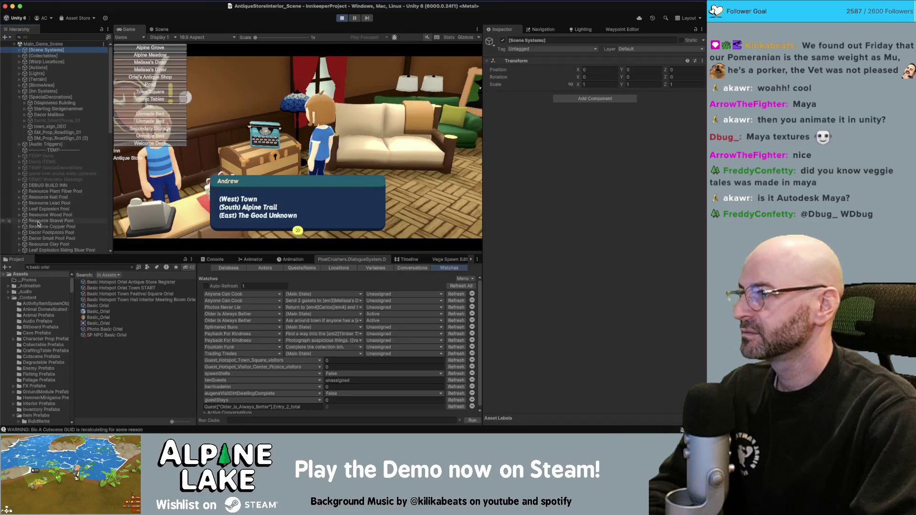
{"action": "scroll", "coordinate": [35, 235], "scroll_direction": "down", "scroll_amount": 10}
{"action": "left_click", "coordinate": [25, 242]}
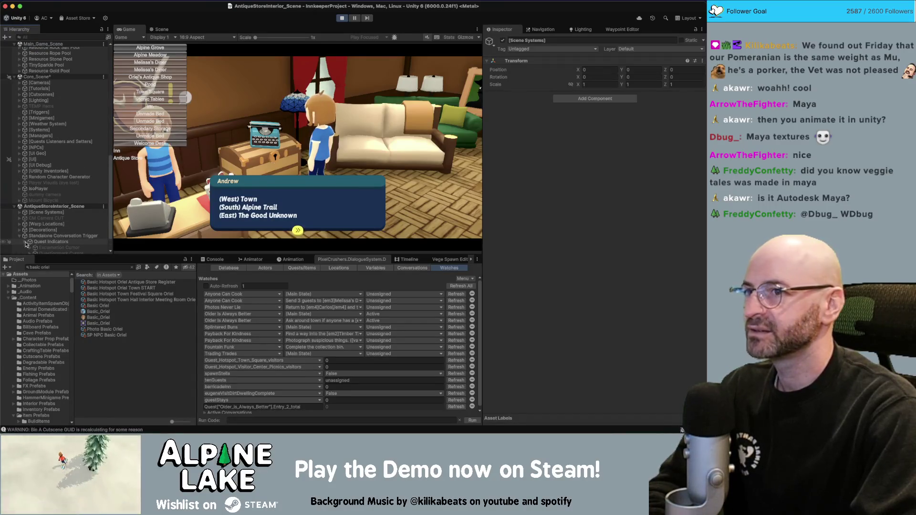
{"action": "left_click", "coordinate": [46, 242]}
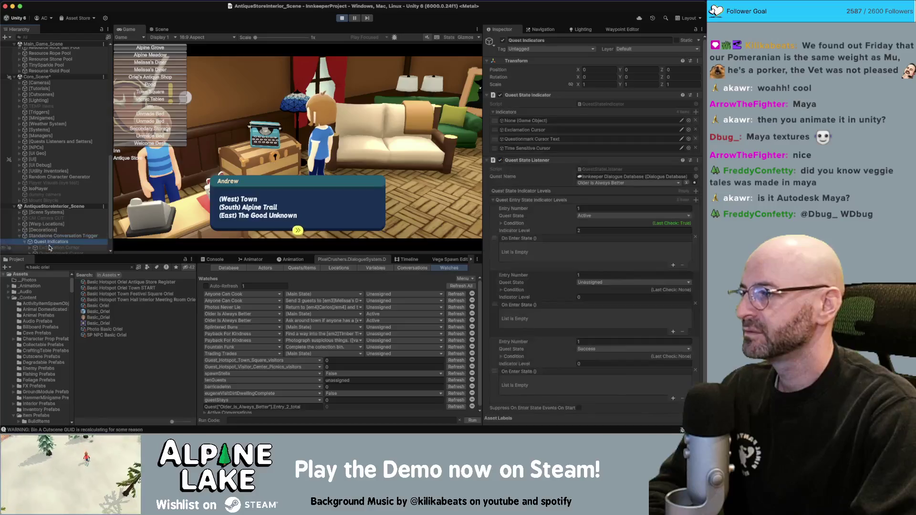
{"action": "left_click", "coordinate": [55, 247]}
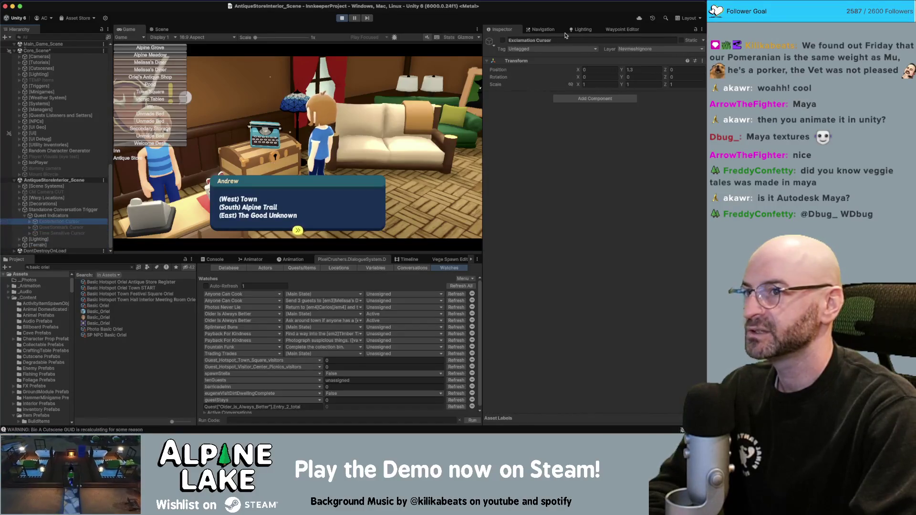
{"action": "left_click", "coordinate": [503, 41]}
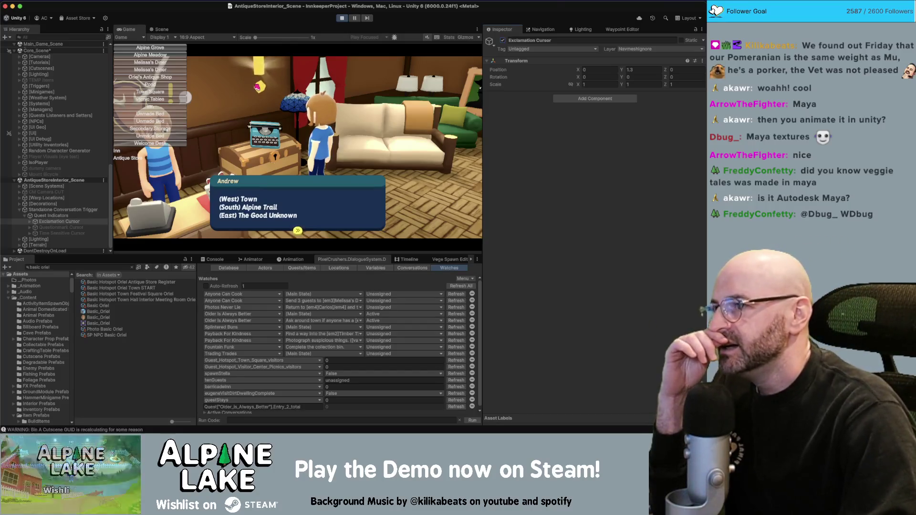
{"action": "left_click", "coordinate": [52, 216]}
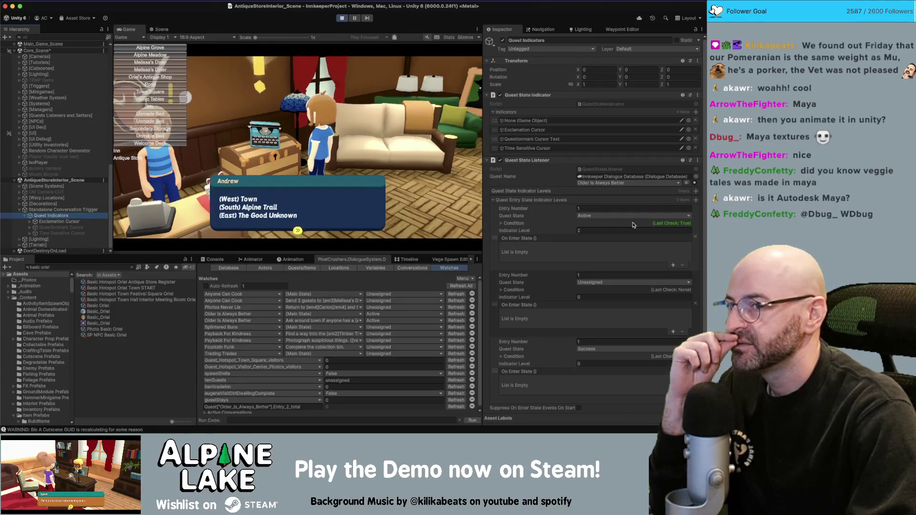
Step: Review the active entry's Lua conditions, then ping the QuestStateListener script in the project
{"action": "left_click", "coordinate": [501, 223]}
{"action": "left_click", "coordinate": [506, 231]}
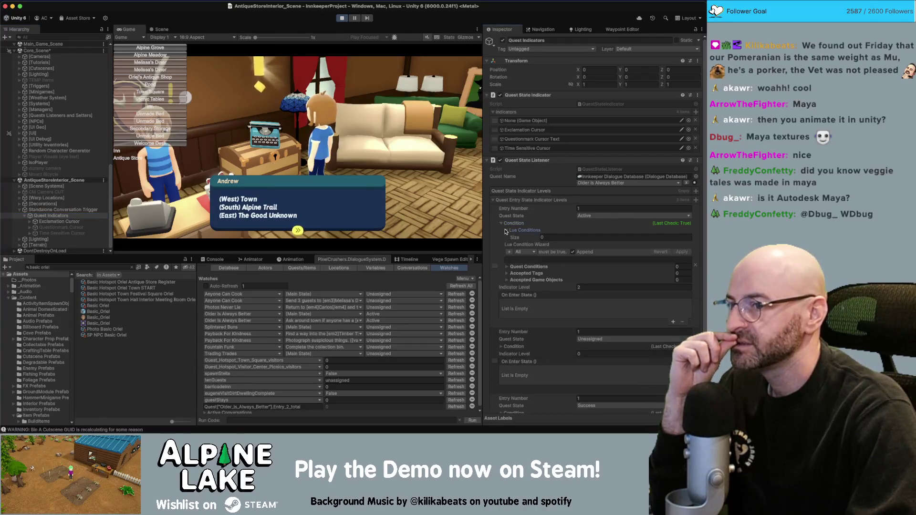
{"action": "left_click", "coordinate": [506, 231]}
{"action": "left_click", "coordinate": [501, 223]}
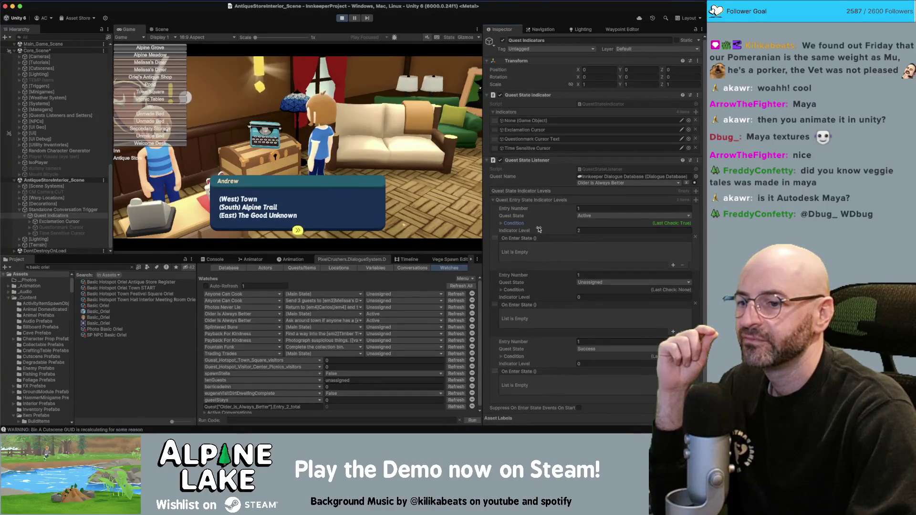
{"action": "scroll", "coordinate": [545, 243], "scroll_direction": "down", "scroll_amount": 2}
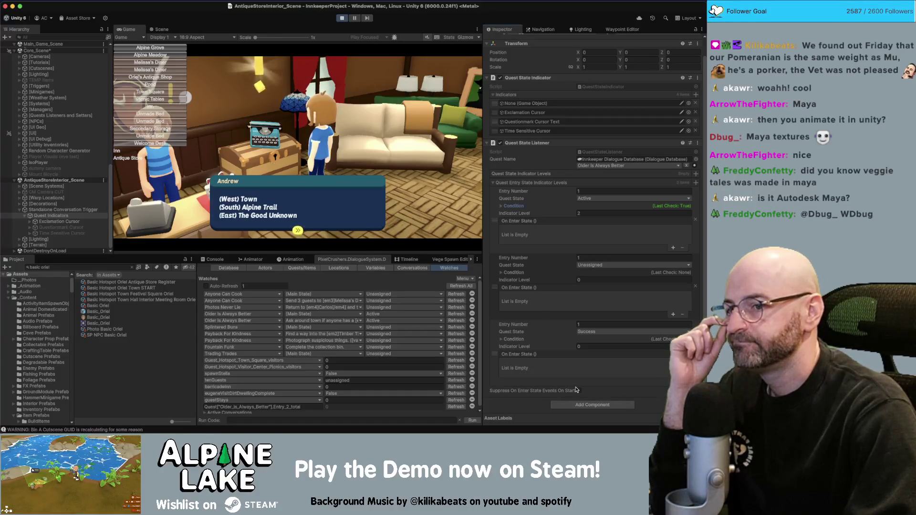
{"action": "left_click", "coordinate": [599, 152]}
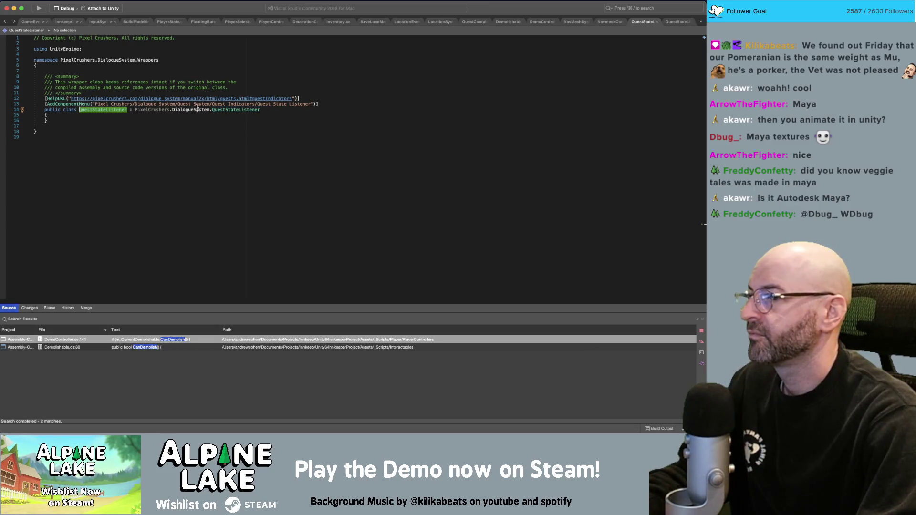
Step: Open the base QuestStateListener class, search 'queststateindicator' to its field usages, then stop the game
{"action": "left_click", "coordinate": [222, 113], "text": "super"}
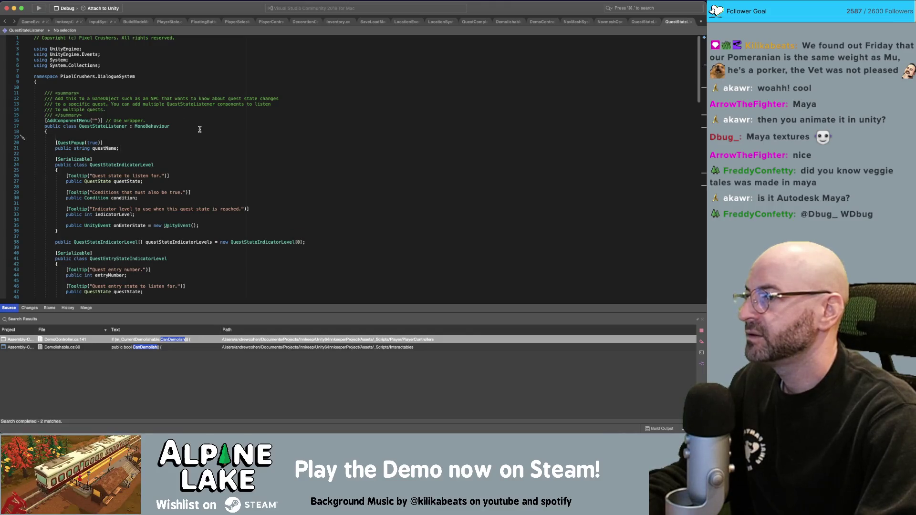
{"action": "scroll", "coordinate": [158, 116], "scroll_direction": "down", "scroll_amount": 9}
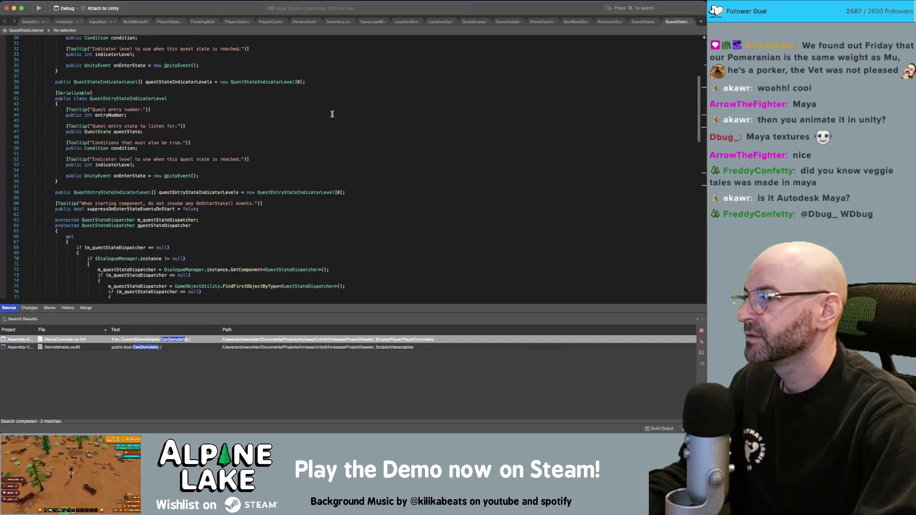
{"action": "key", "text": "super+f"}
{"action": "type", "text": "queststateindi"}
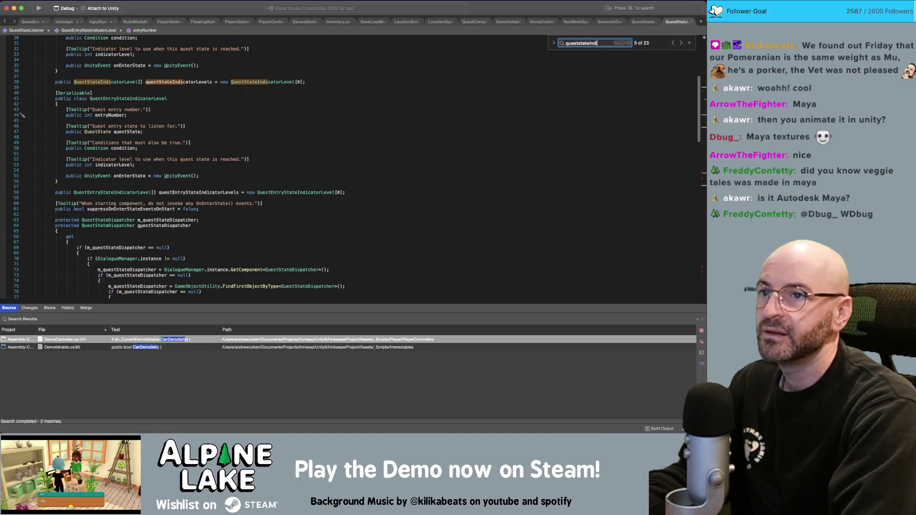
{"action": "type", "text": "cator"}
{"action": "key", "text": "Return"}
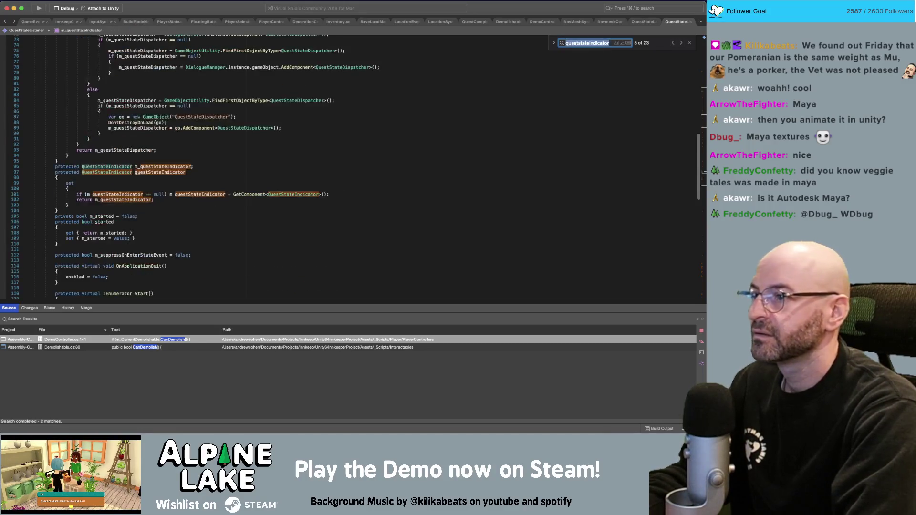
{"action": "left_click", "coordinate": [167, 167]}
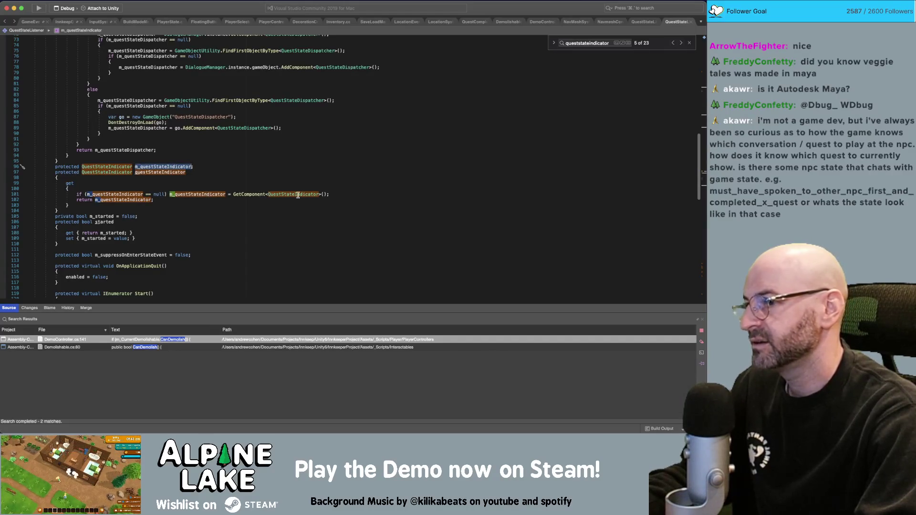
{"action": "mouse_move", "coordinate": [297, 195]}
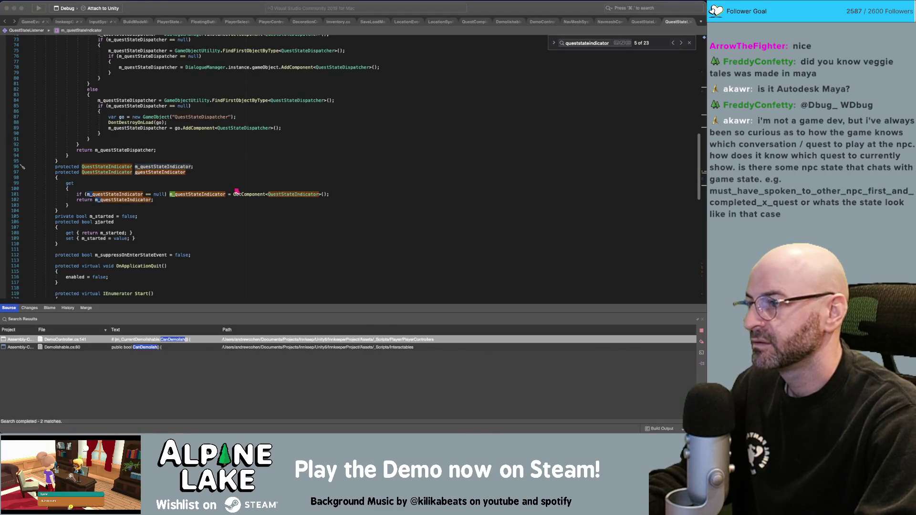
{"action": "key", "text": "super+Tab"}
{"action": "left_click", "coordinate": [342, 17]}
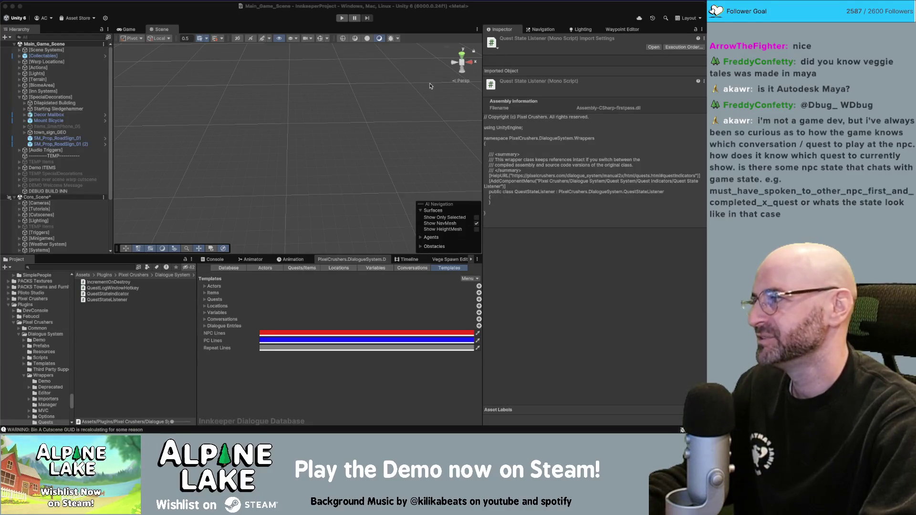
Step: Load the unloaded AntiqueStoreInterior_Scene from the Hierarchy alongside the main and core scenes
{"action": "scroll", "coordinate": [67, 215], "scroll_direction": "down", "scroll_amount": 5}
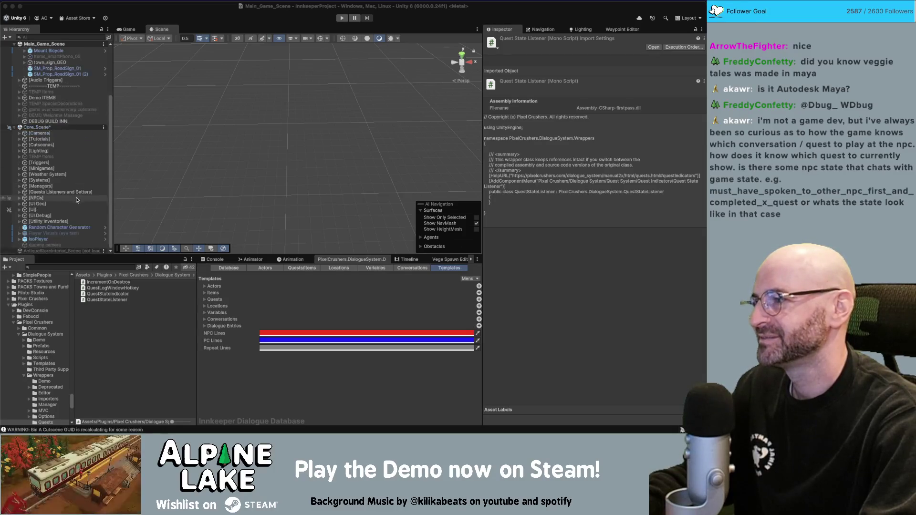
{"action": "right_click", "coordinate": [67, 253]}
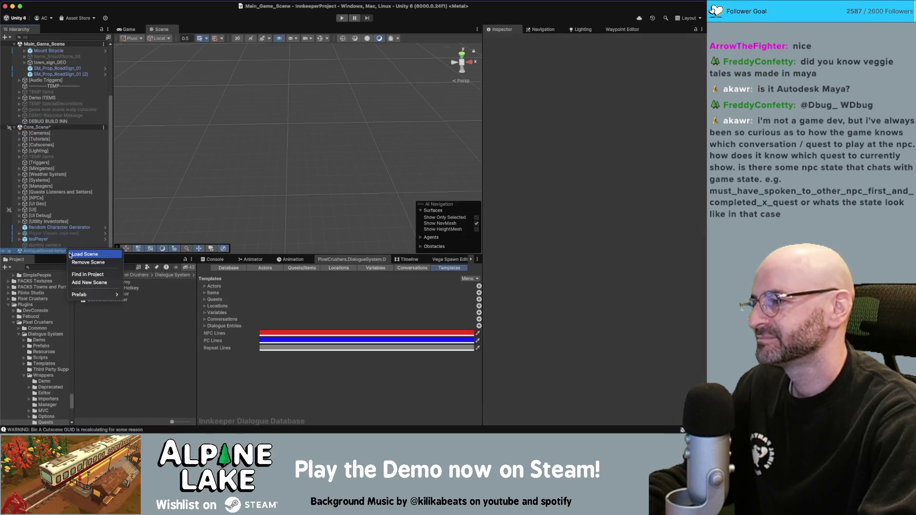
{"action": "left_click", "coordinate": [72, 257]}
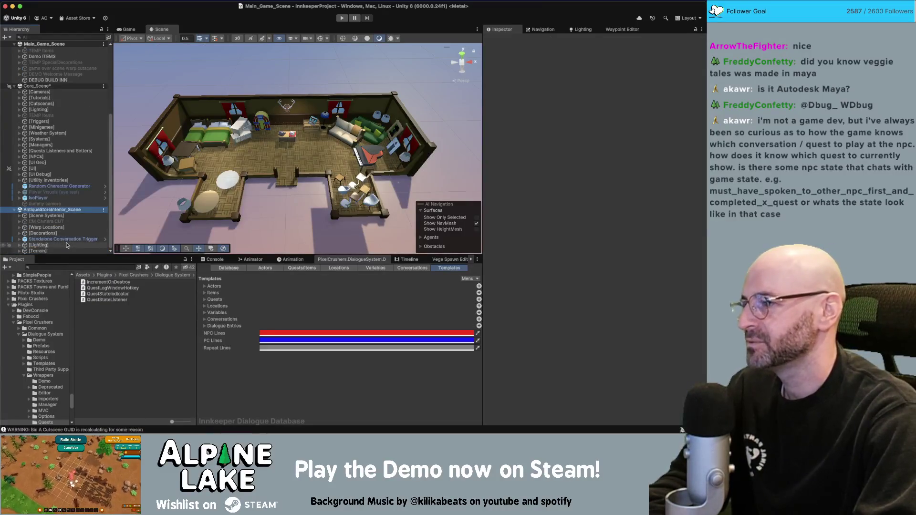
Step: Set the Standalone Conversation Trigger's Conversation to QuestOneOffs/Typewriter
{"action": "left_click", "coordinate": [63, 239]}
{"action": "left_click", "coordinate": [602, 288]}
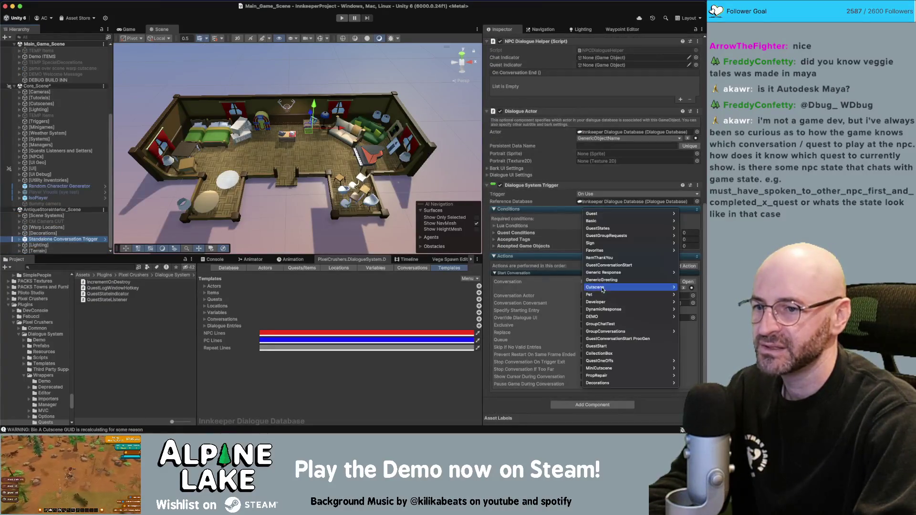
{"action": "mouse_move", "coordinate": [603, 361]}
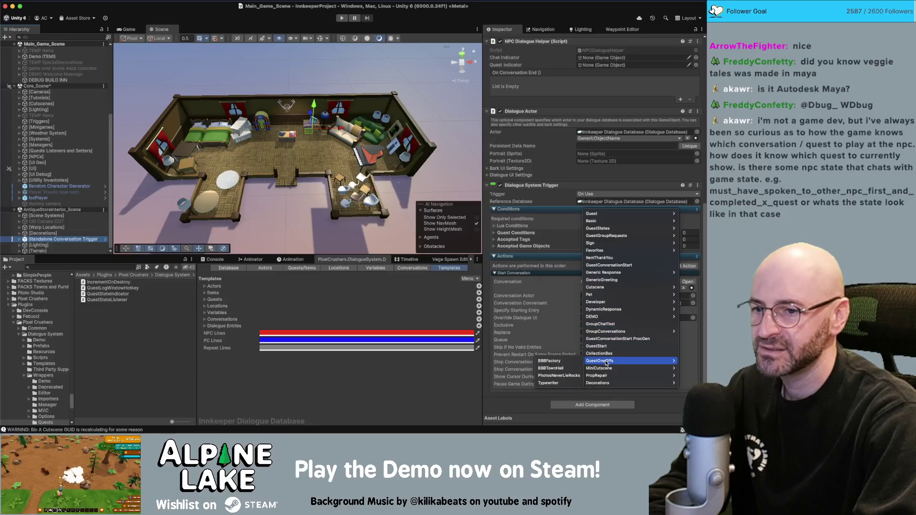
{"action": "left_click", "coordinate": [550, 383]}
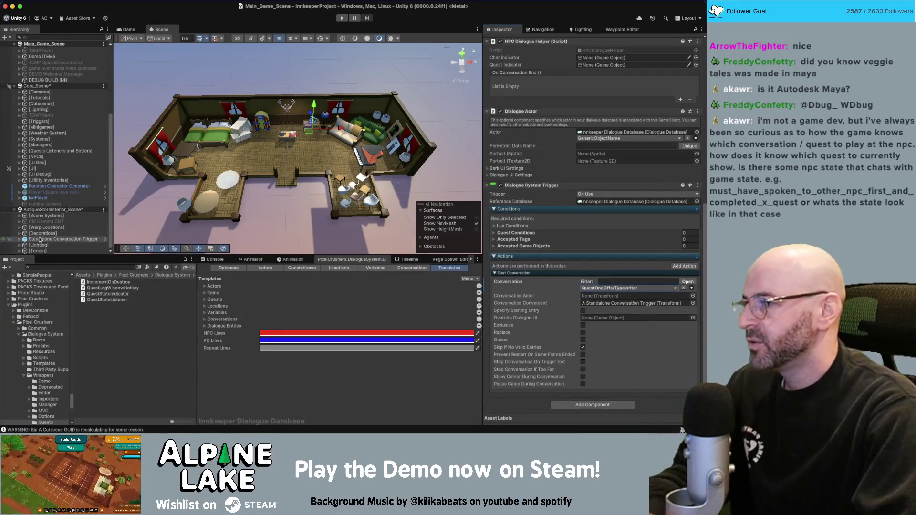
Step: Select the trigger's Quest Indicators child, then bring up the dialogue database's Quests/Items list
{"action": "left_click", "coordinate": [20, 239]}
{"action": "left_click", "coordinate": [50, 244]}
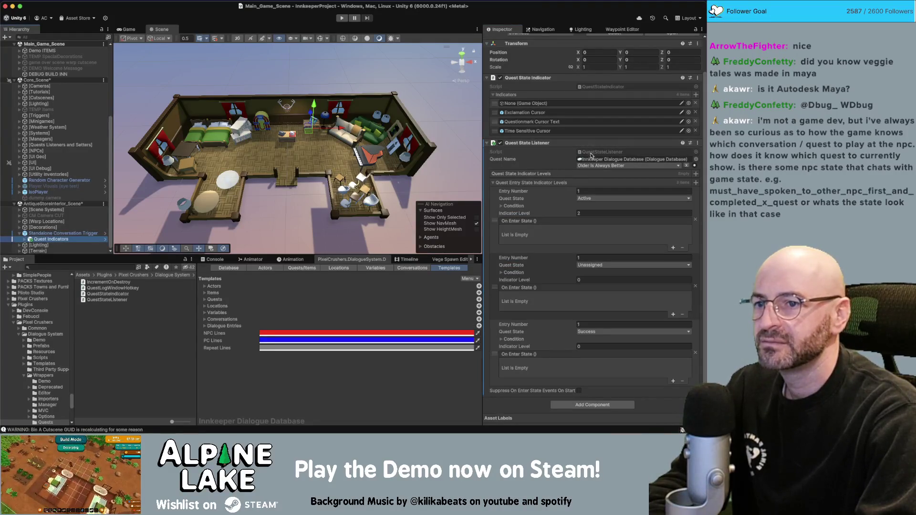
{"action": "left_click", "coordinate": [530, 173]}
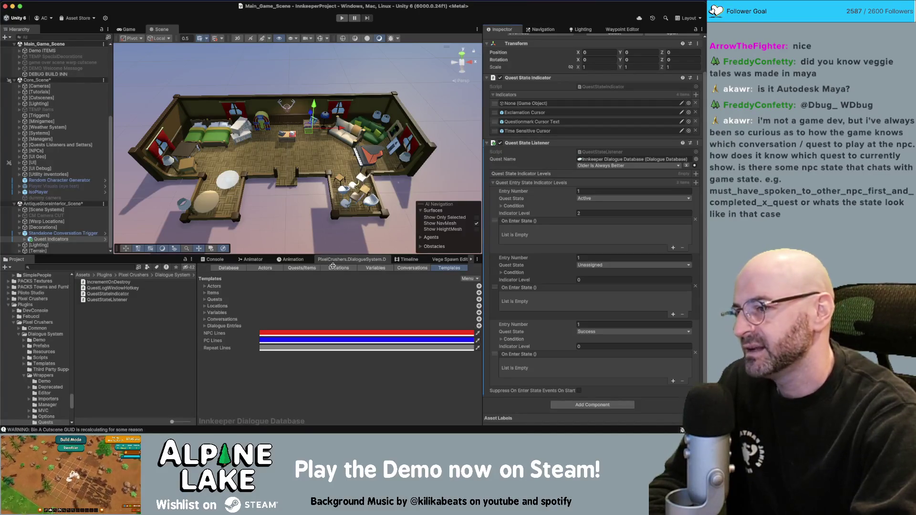
{"action": "left_click", "coordinate": [294, 270]}
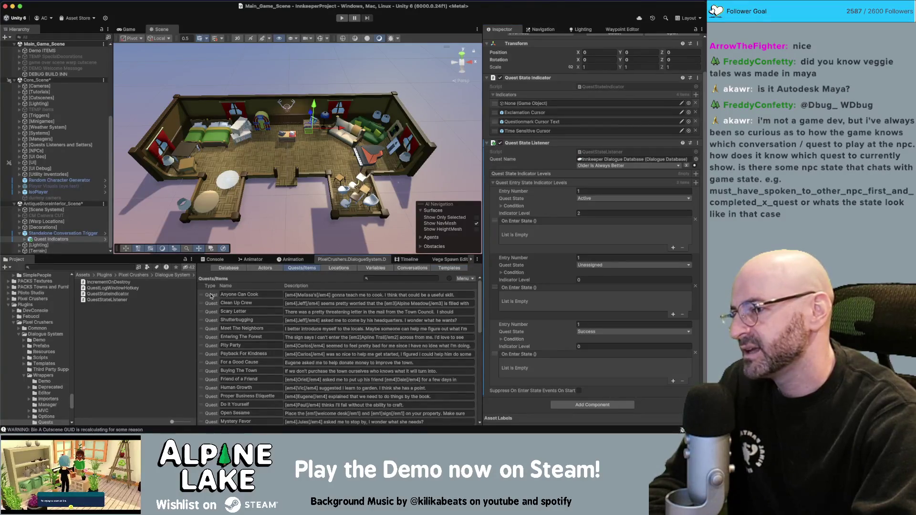
Step: Tick Trackable on the Older Is Always Better quest, then return to the Conversations graph
{"action": "scroll", "coordinate": [210, 299], "scroll_direction": "down", "scroll_amount": 1}
{"action": "scroll", "coordinate": [210, 299], "scroll_direction": "down", "scroll_amount": 10}
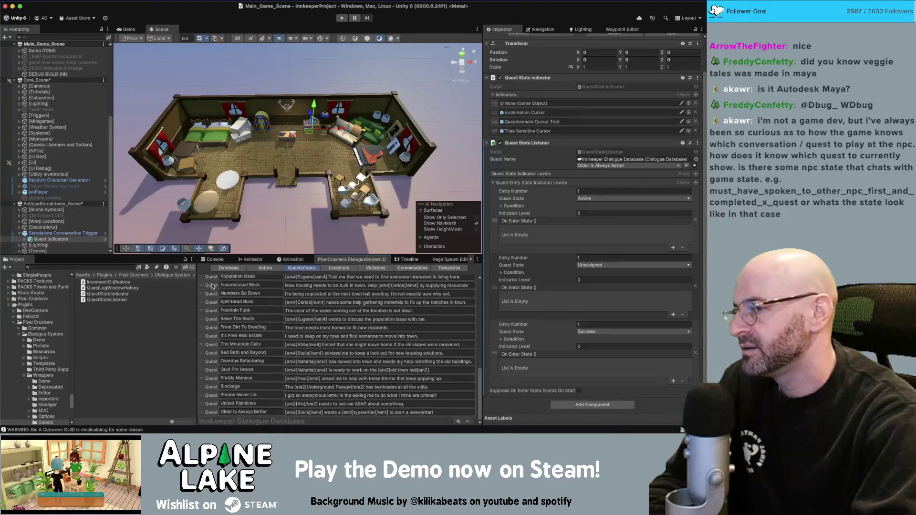
{"action": "left_click", "coordinate": [211, 412]}
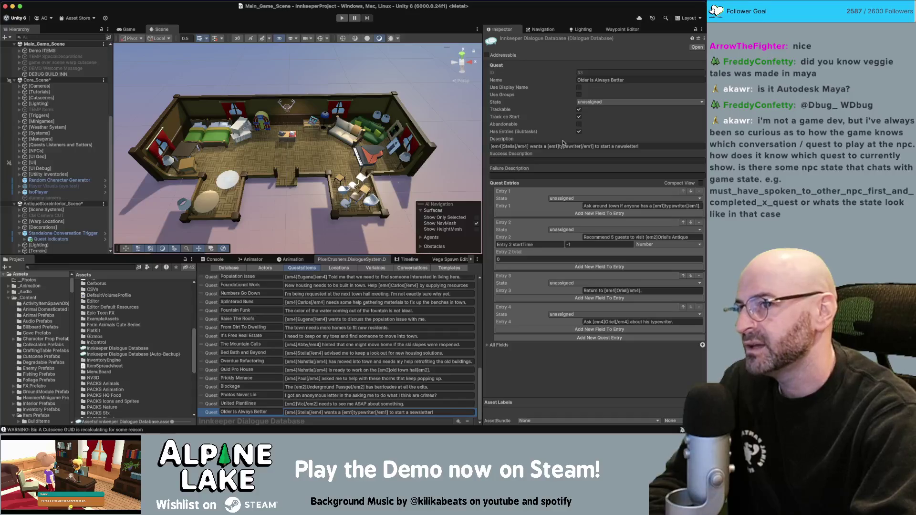
{"action": "left_click", "coordinate": [579, 108]}
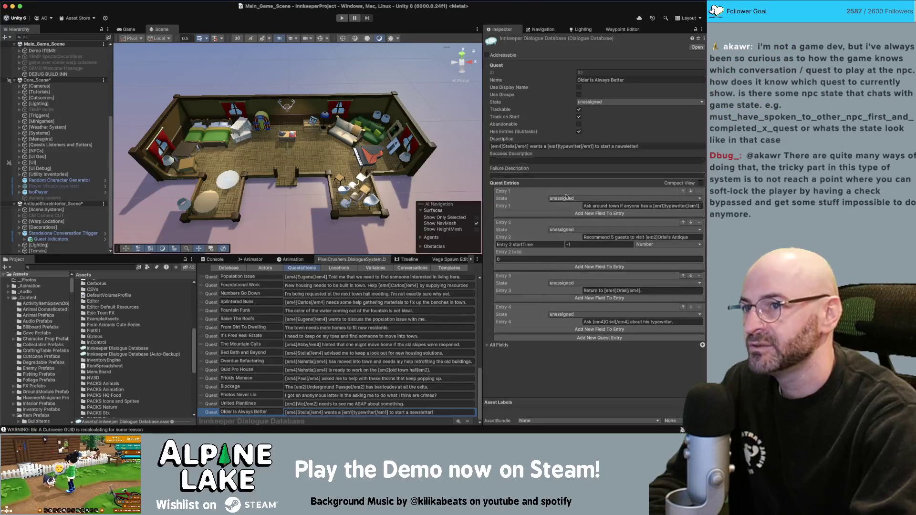
{"action": "left_click", "coordinate": [400, 268]}
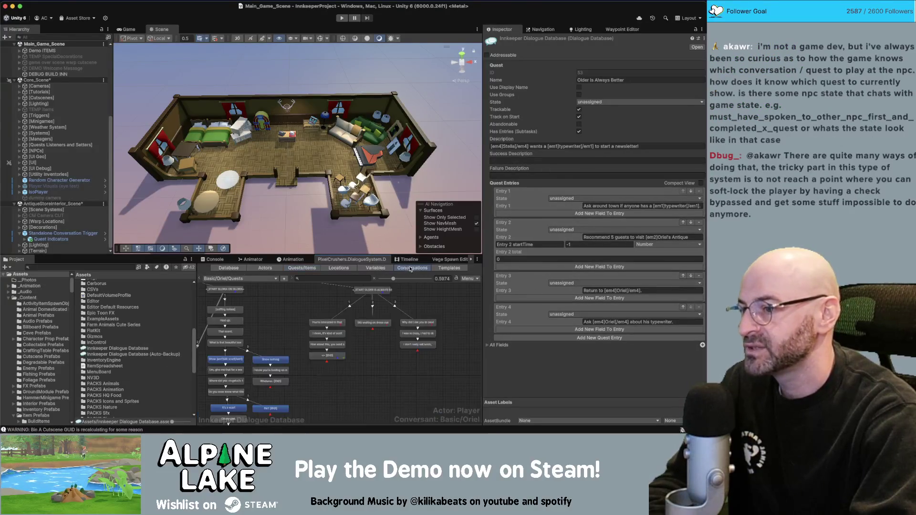
Step: Show the Basic/Oriel/Quests conversation and zoom out its node graph
{"action": "left_click", "coordinate": [265, 279]}
{"action": "mouse_move", "coordinate": [277, 16]}
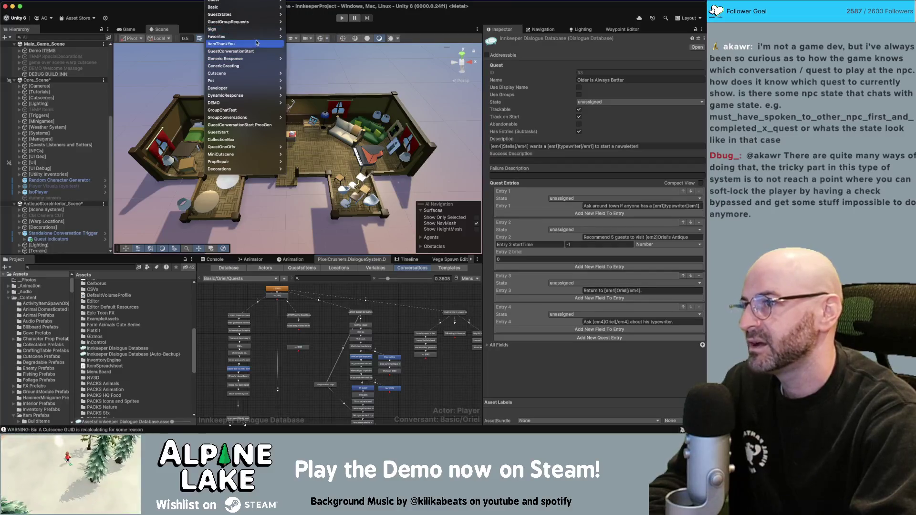
{"action": "mouse_move", "coordinate": [252, 78]}
{"action": "left_click", "coordinate": [328, 288]}
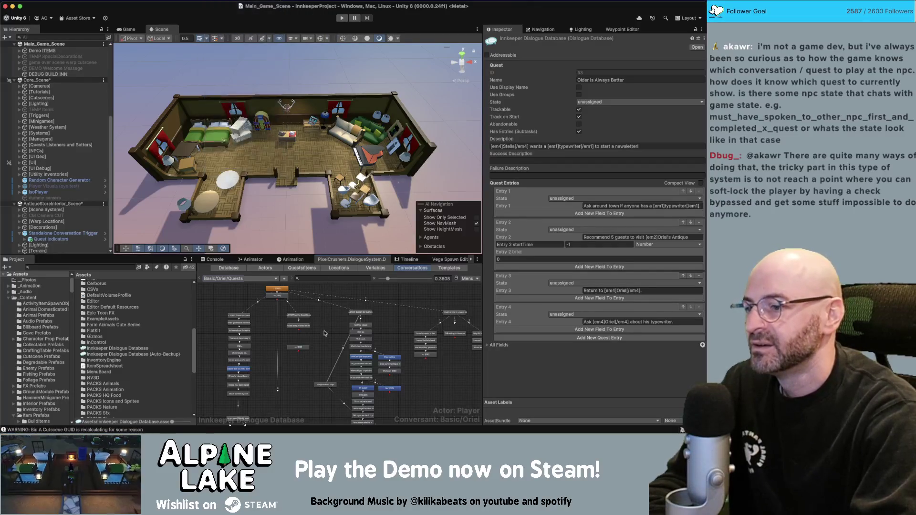
{"action": "left_click", "coordinate": [326, 331]}
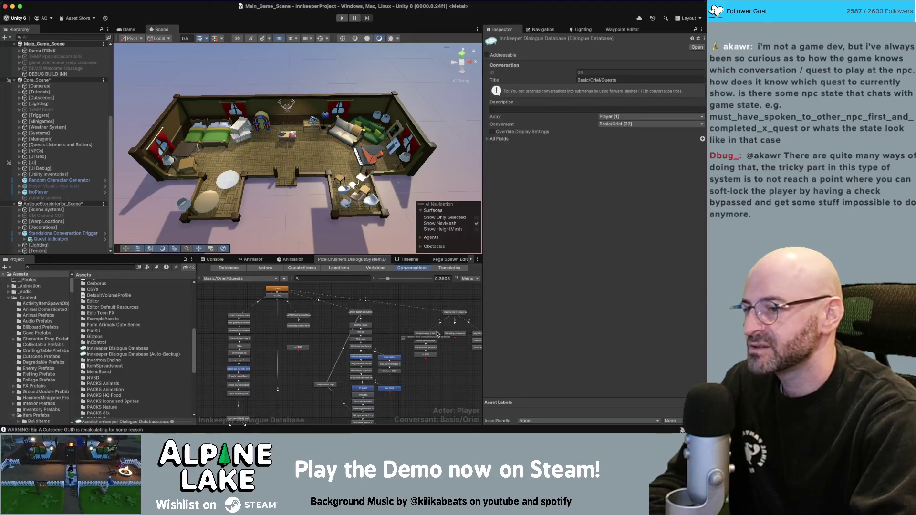
{"action": "scroll", "coordinate": [412, 324], "scroll_direction": "down", "scroll_amount": 2}
{"action": "scroll", "coordinate": [361, 342], "scroll_direction": "down", "scroll_amount": 3}
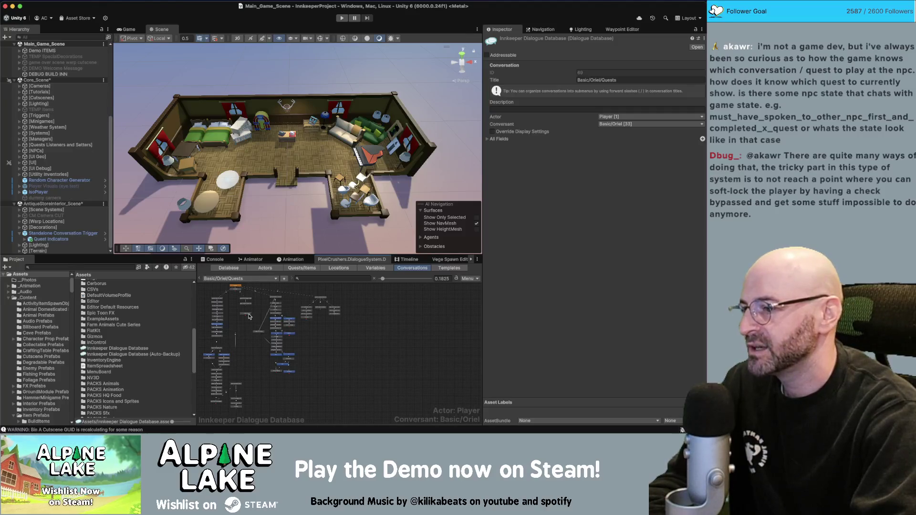
Step: Reframe the graph and drag the END node under START further down
{"action": "left_click_drag", "start_coordinate": [203, 293], "coordinate": [224, 372]}
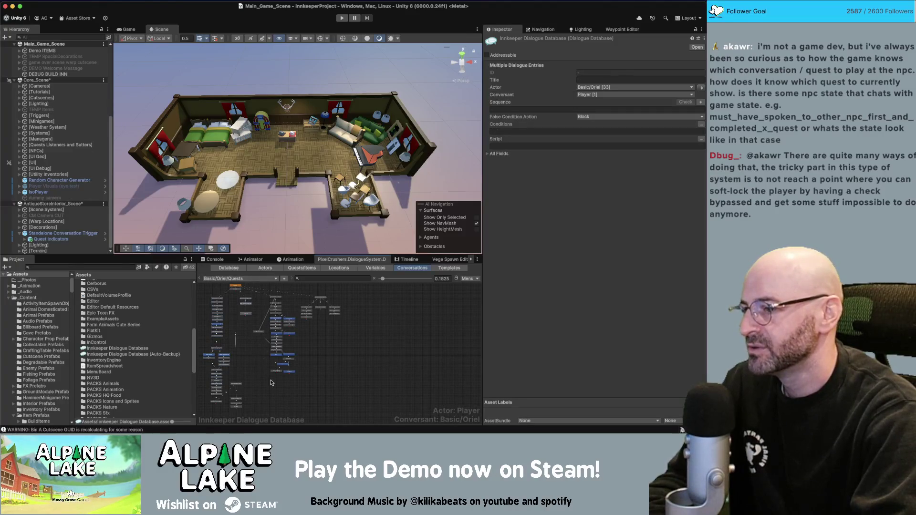
{"action": "left_click", "coordinate": [336, 308]}
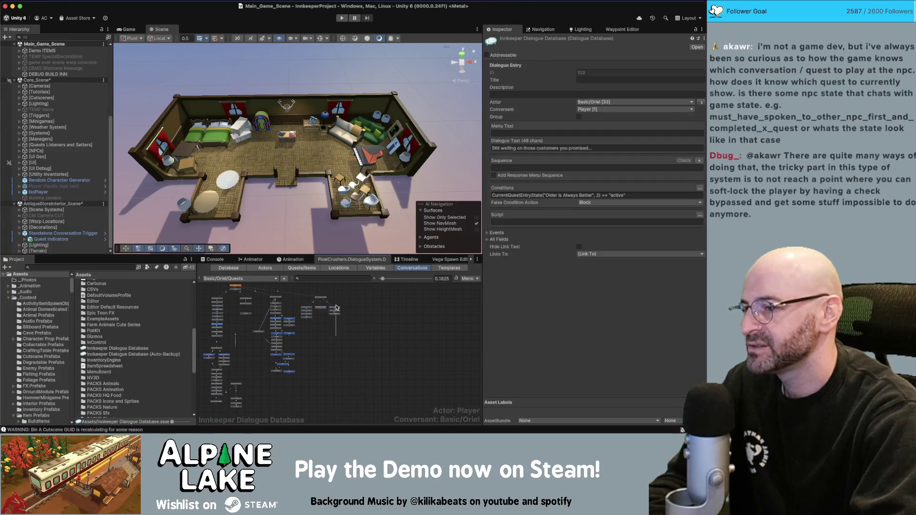
{"action": "left_click_drag", "start_coordinate": [336, 308], "coordinate": [348, 329]}
{"action": "left_click", "coordinate": [355, 343]}
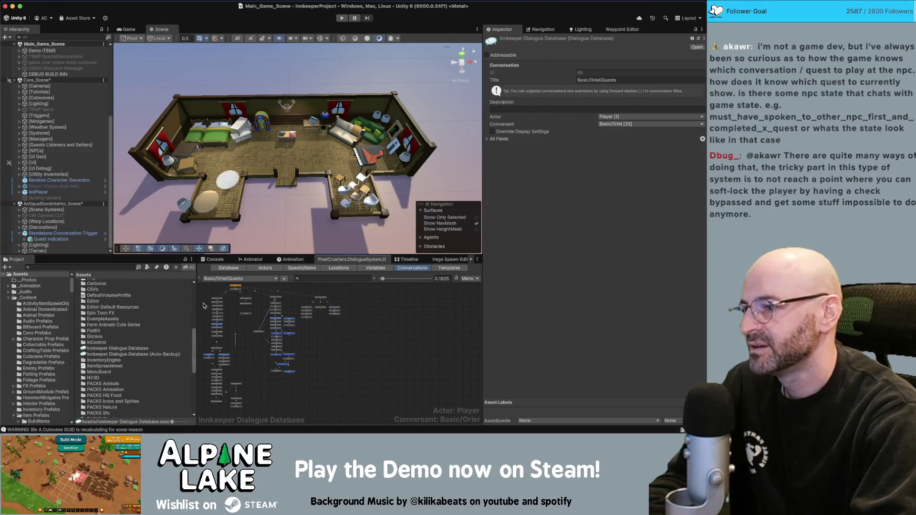
{"action": "scroll", "coordinate": [206, 301], "scroll_direction": "up", "scroll_amount": 5}
{"action": "left_click_drag", "start_coordinate": [206, 295], "coordinate": [232, 323]}
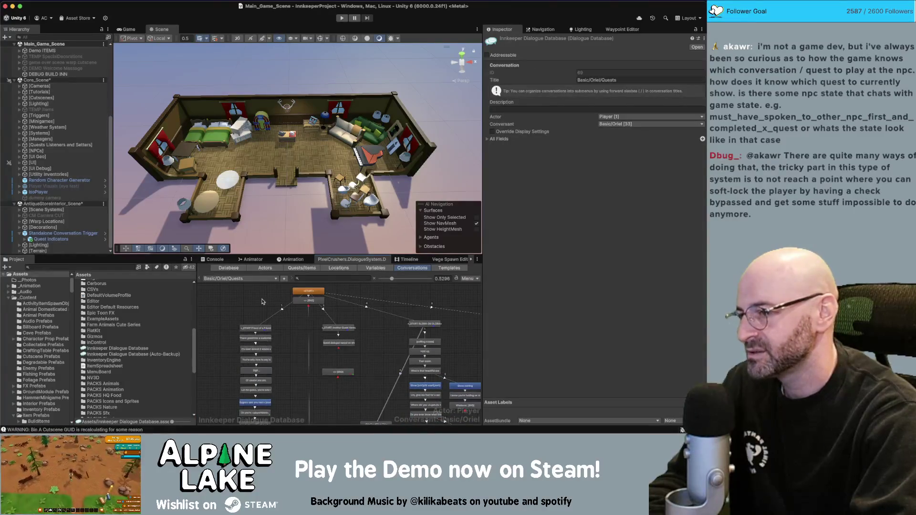
{"action": "left_click_drag", "start_coordinate": [312, 301], "coordinate": [304, 328]}
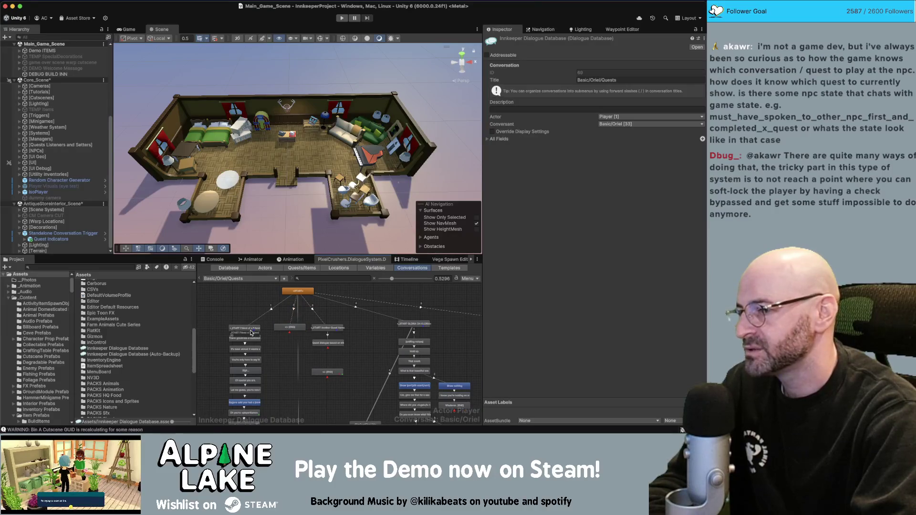
Step: Check the conditions on the START OLDER IS ALWAYS BETTER entry and entries 98 and 104
{"action": "left_click", "coordinate": [370, 314]}
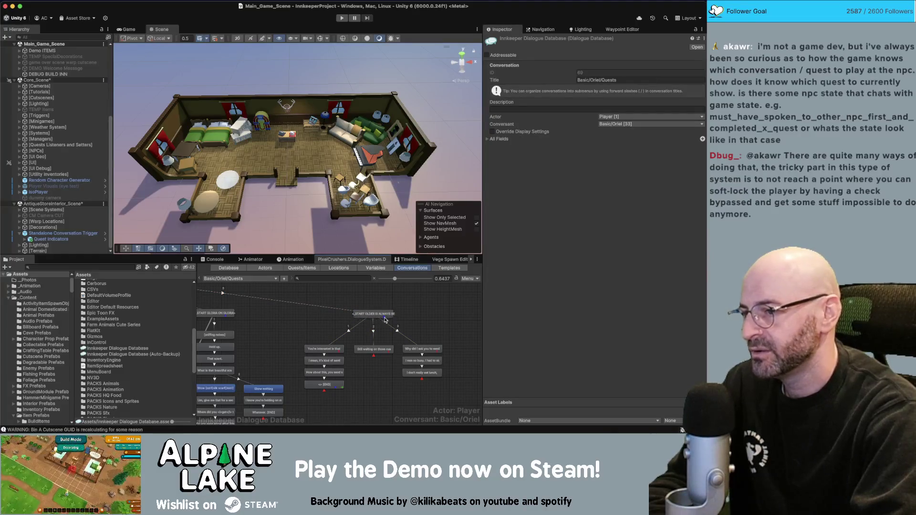
{"action": "left_click", "coordinate": [334, 349]}
{"action": "left_click", "coordinate": [378, 354]}
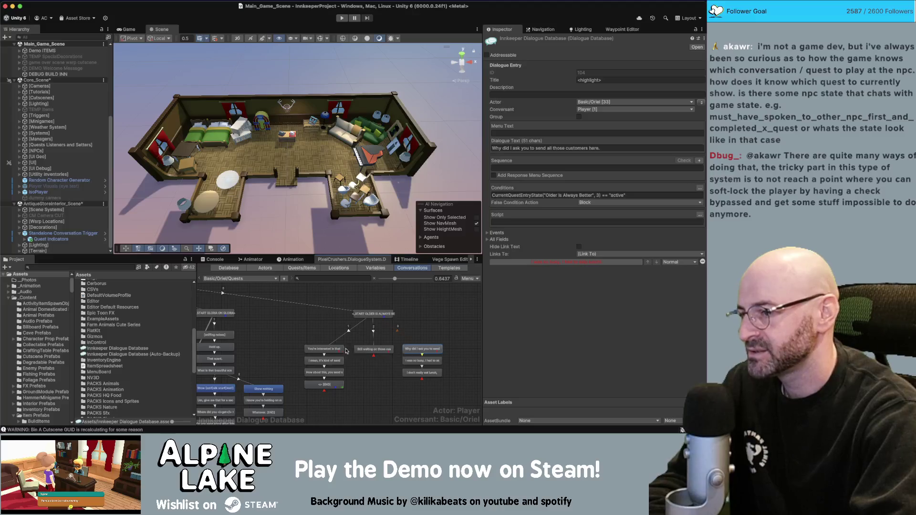
{"action": "left_click", "coordinate": [418, 352]}
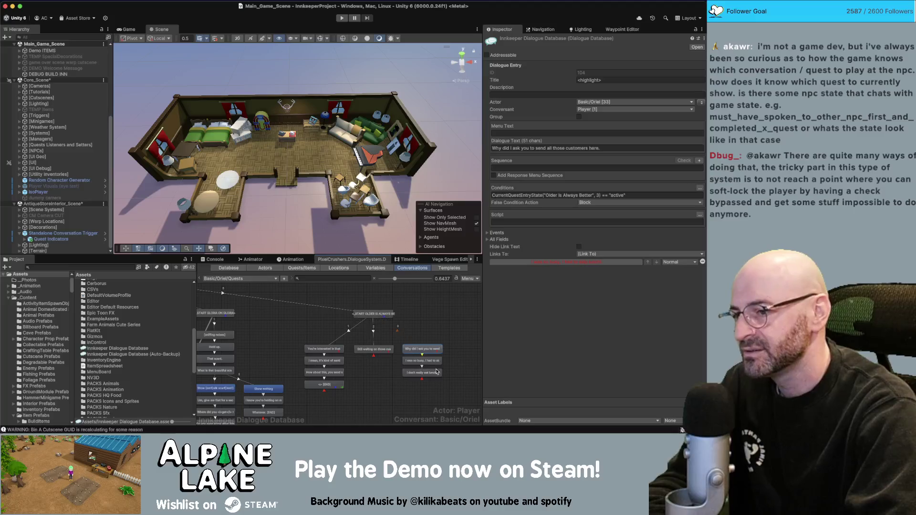
{"action": "left_click", "coordinate": [453, 322]}
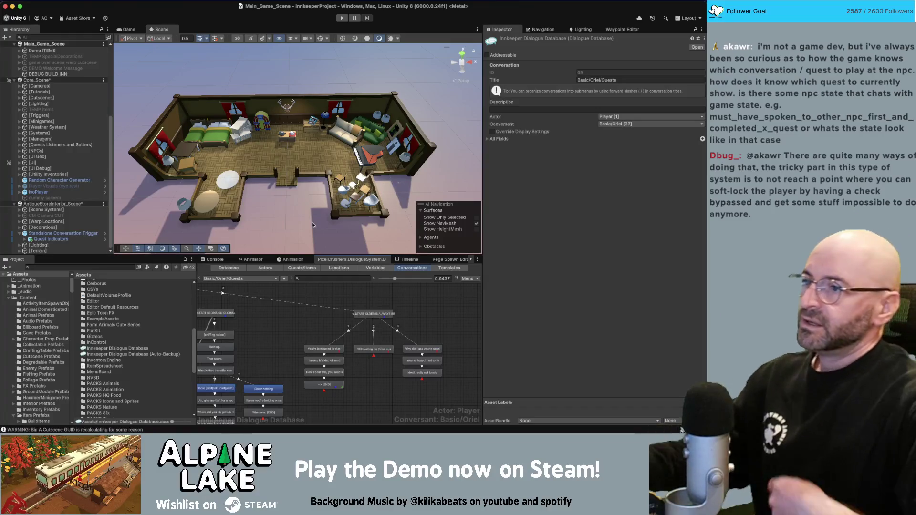
Step: Select Quest Indicators under Standalone Conversation Trigger to view its Older Is Always Better listener
{"action": "left_click", "coordinate": [79, 239]}
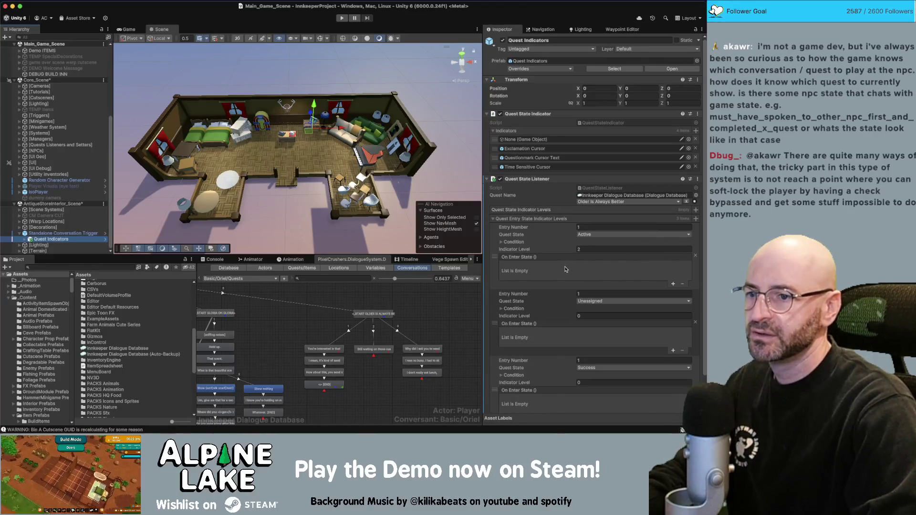
Step: Add an Active-state event calling GameObject.SetActive, ticked, on the Exclamation Cursor
{"action": "left_click", "coordinate": [672, 284]}
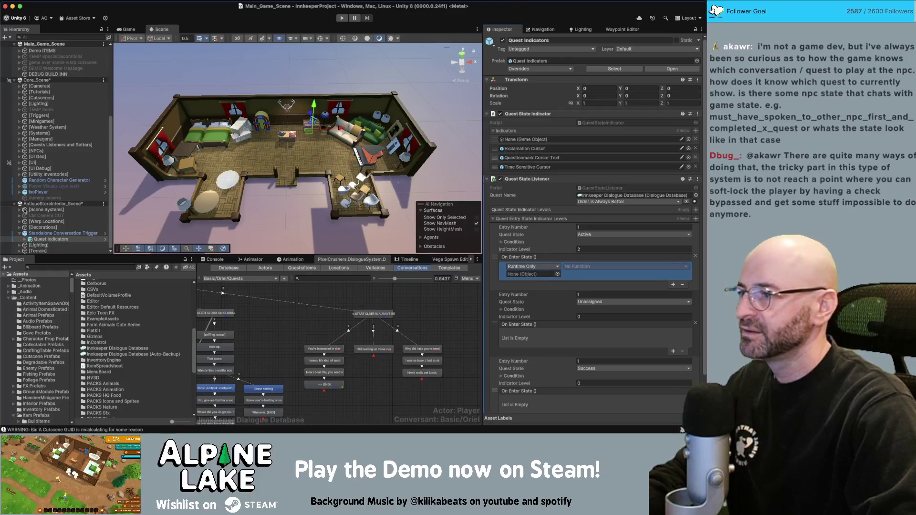
{"action": "left_click", "coordinate": [25, 239]}
{"action": "left_click_drag", "start_coordinate": [54, 240], "coordinate": [536, 275]}
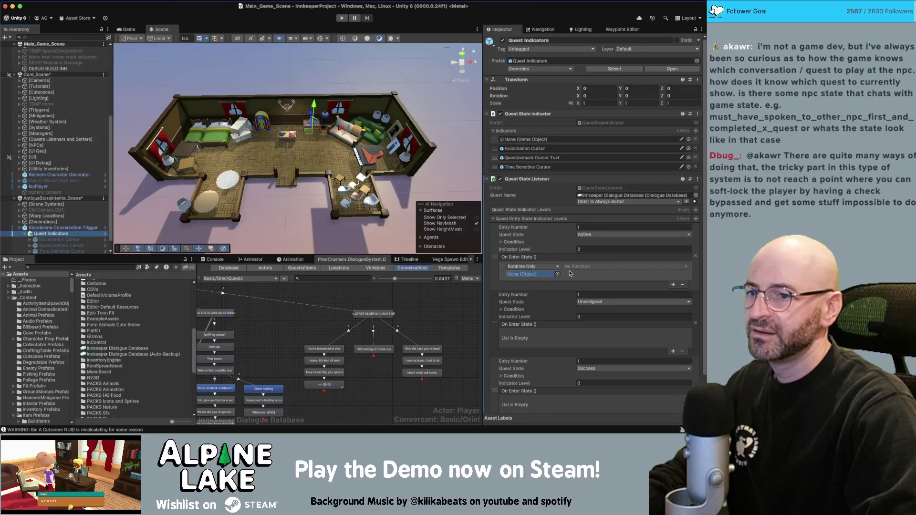
{"action": "left_click", "coordinate": [576, 267]}
{"action": "mouse_move", "coordinate": [584, 287]}
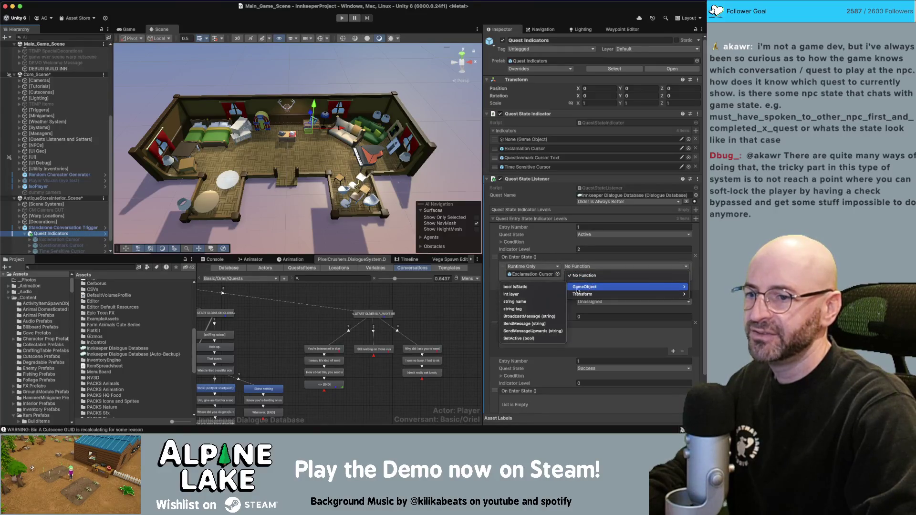
{"action": "left_click", "coordinate": [520, 338]}
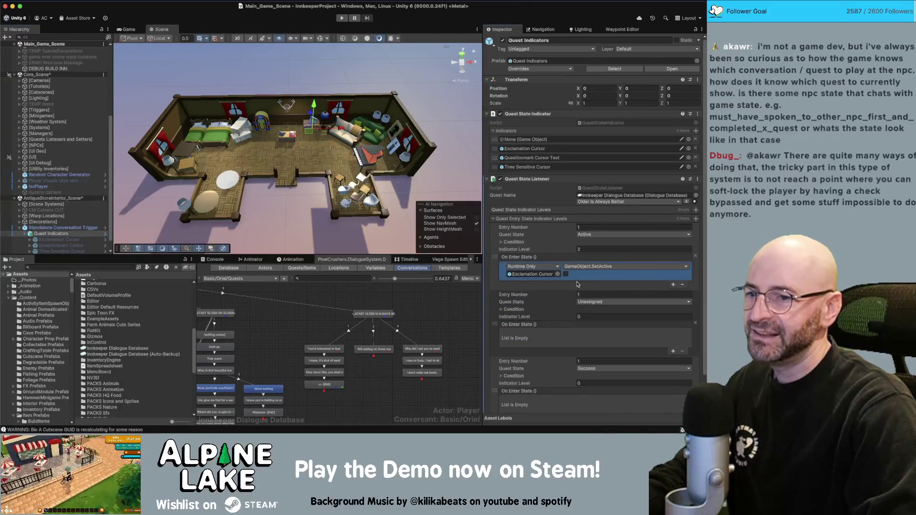
{"action": "left_click", "coordinate": [566, 274]}
{"action": "scroll", "coordinate": [563, 267], "scroll_direction": "down", "scroll_amount": 1}
Step: Paste that event into the Unassigned and Success states, unticked for Success, and start Play mode
{"action": "right_click", "coordinate": [543, 258]}
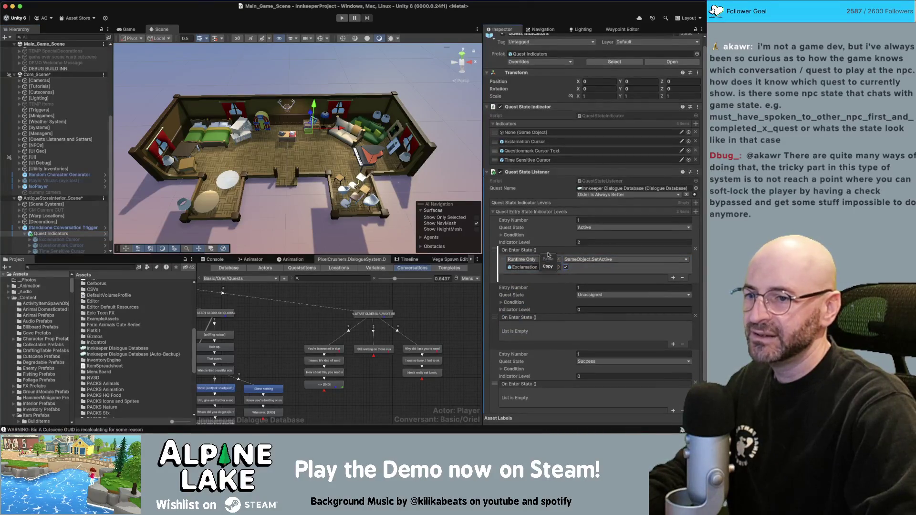
{"action": "left_click", "coordinate": [550, 267]}
{"action": "right_click", "coordinate": [534, 325]}
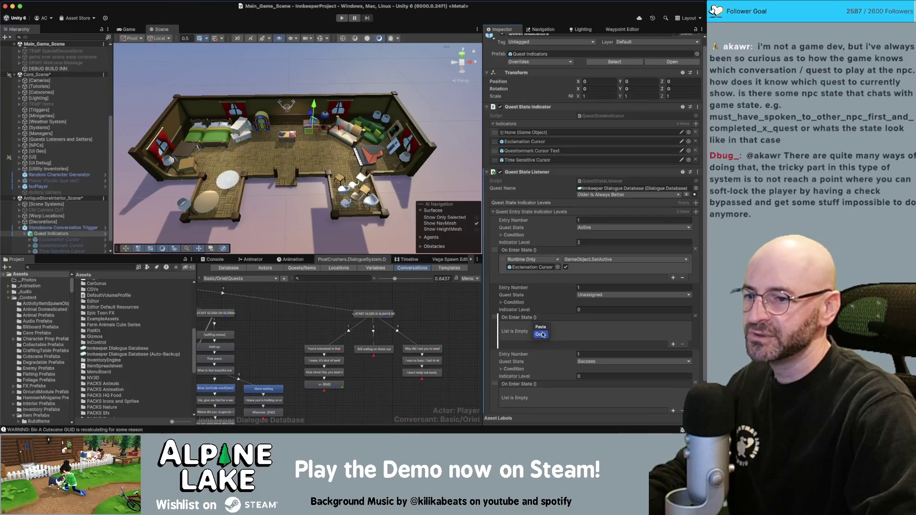
{"action": "left_click", "coordinate": [540, 327]}
{"action": "scroll", "coordinate": [536, 334], "scroll_direction": "down", "scroll_amount": 3}
{"action": "right_click", "coordinate": [530, 359]}
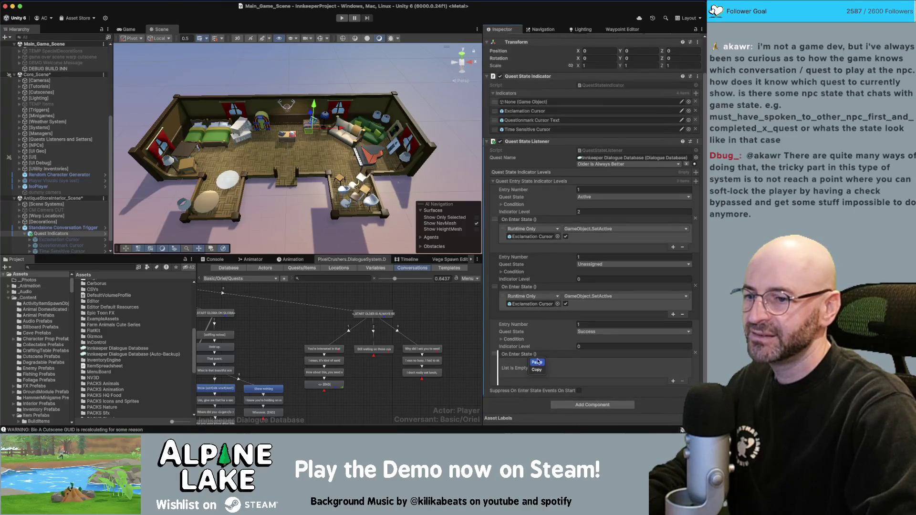
{"action": "left_click", "coordinate": [536, 362]}
{"action": "left_click", "coordinate": [565, 371]}
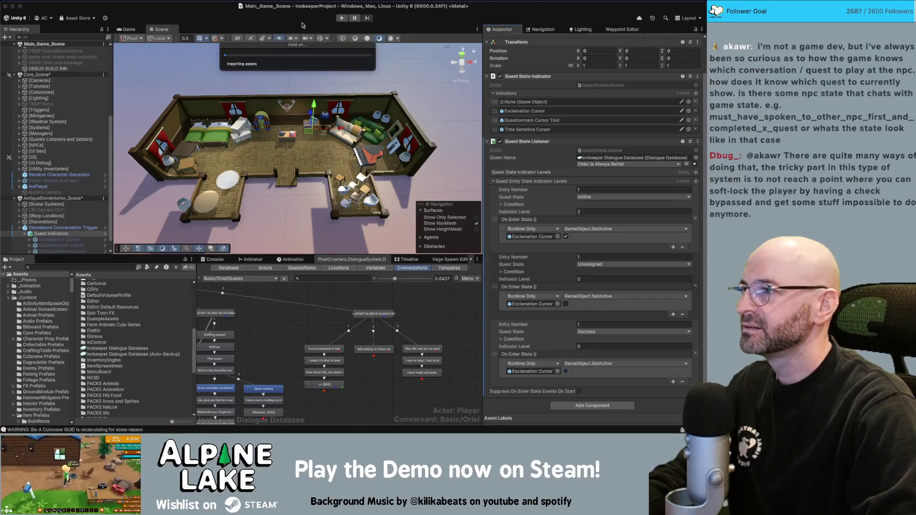
{"action": "left_click", "coordinate": [341, 18]}
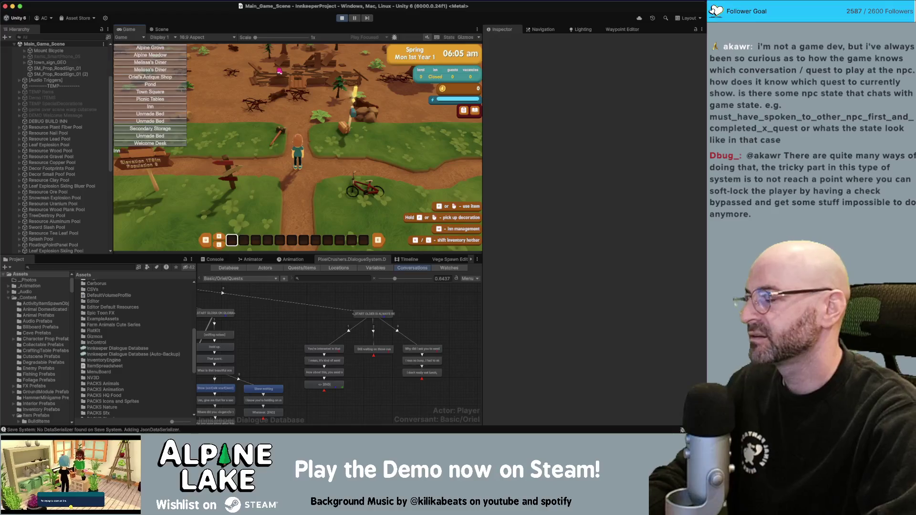
Step: Walk the player with WASD from the bicycle past the ruins and log pile to Town
{"action": "key", "text": "d"}
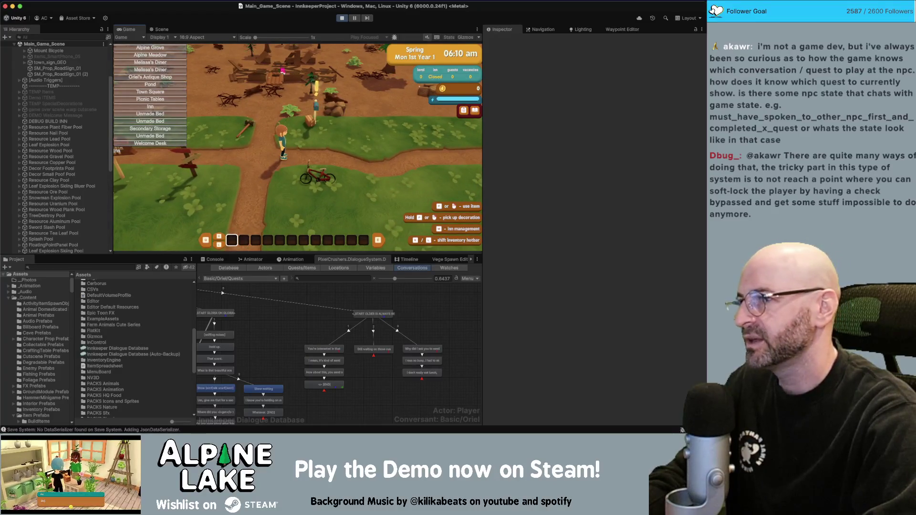
{"action": "key", "text": "a"}
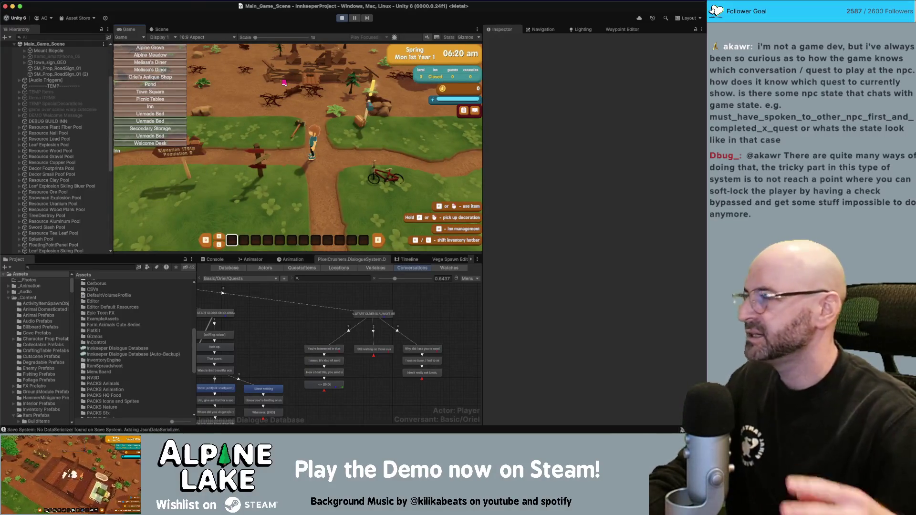
{"action": "key", "text": "w"}
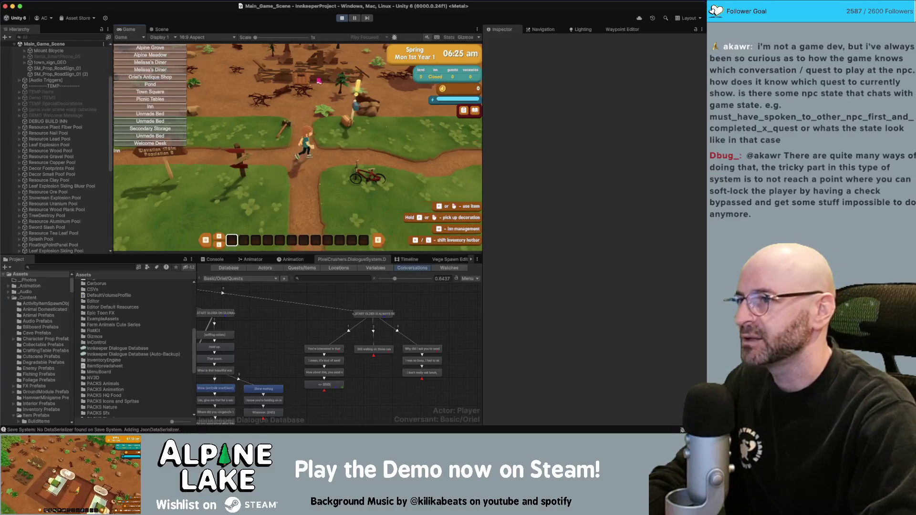
{"action": "key", "text": "w"}
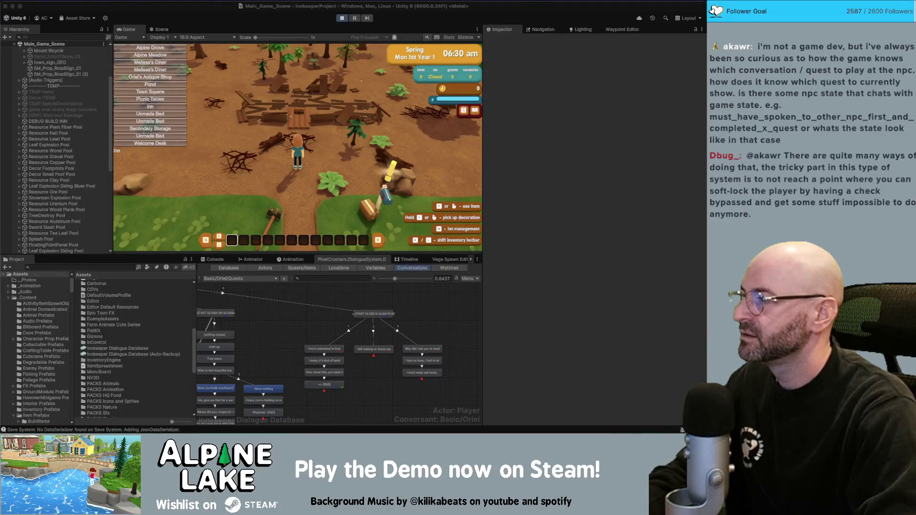
{"action": "key", "text": "d"}
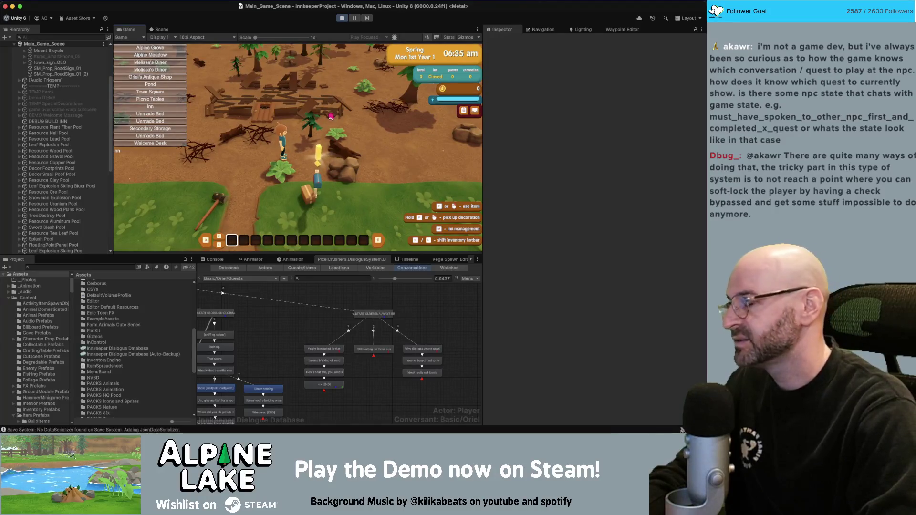
{"action": "key", "text": "w"}
{"action": "key", "text": "d"}
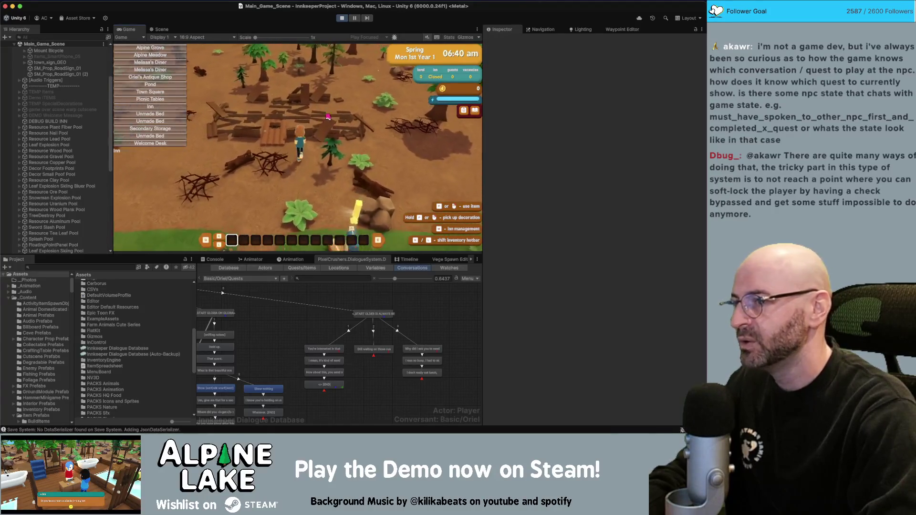
{"action": "key", "text": "s"}
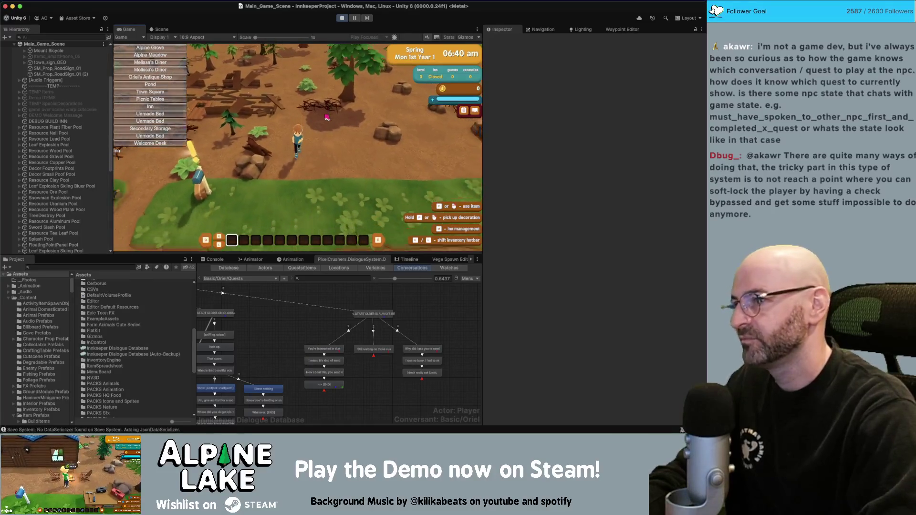
{"action": "key", "text": "w"}
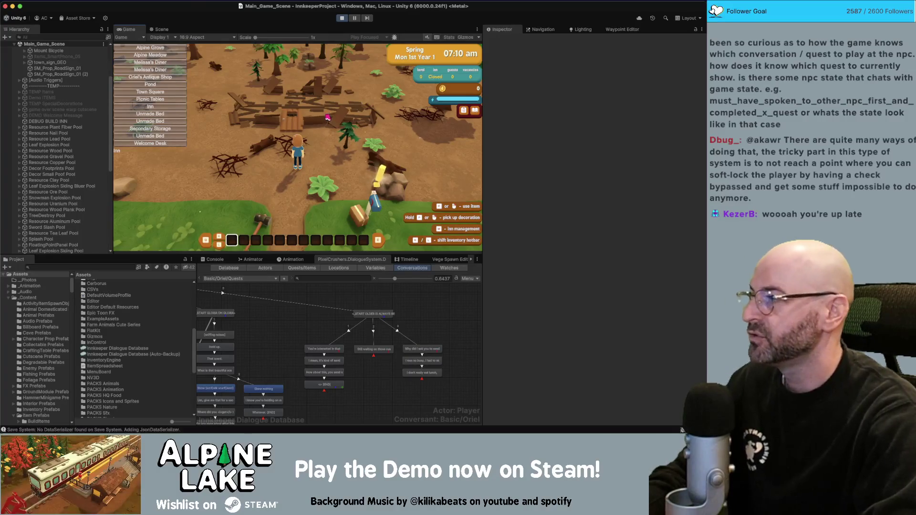
{"action": "key", "text": "w"}
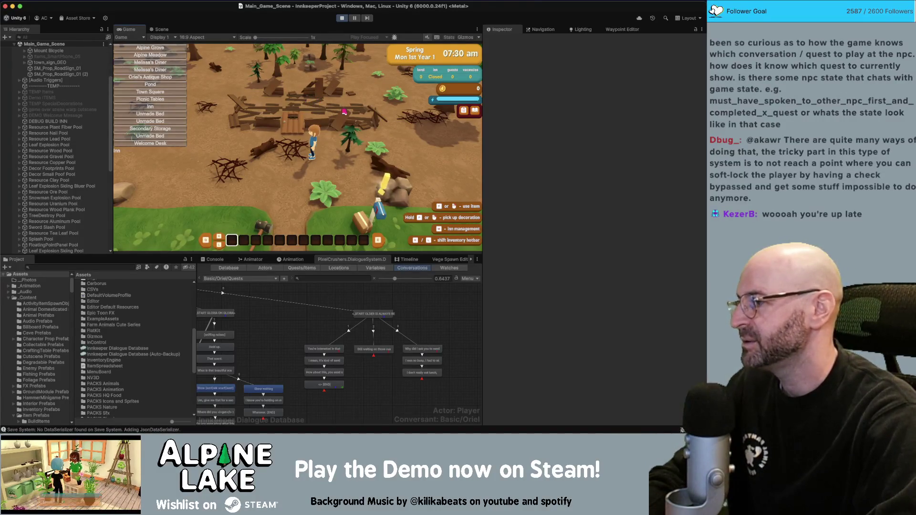
{"action": "key", "text": "d"}
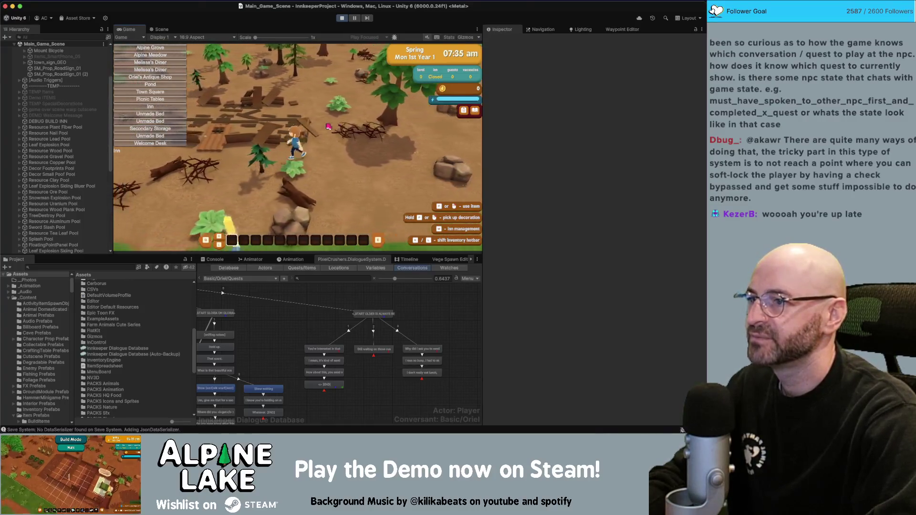
{"action": "key", "text": "a"}
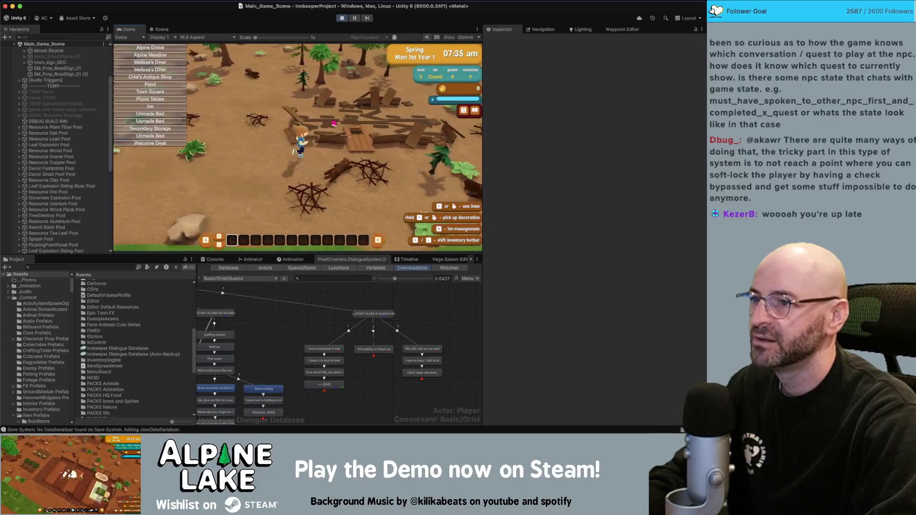
{"action": "key", "text": "d"}
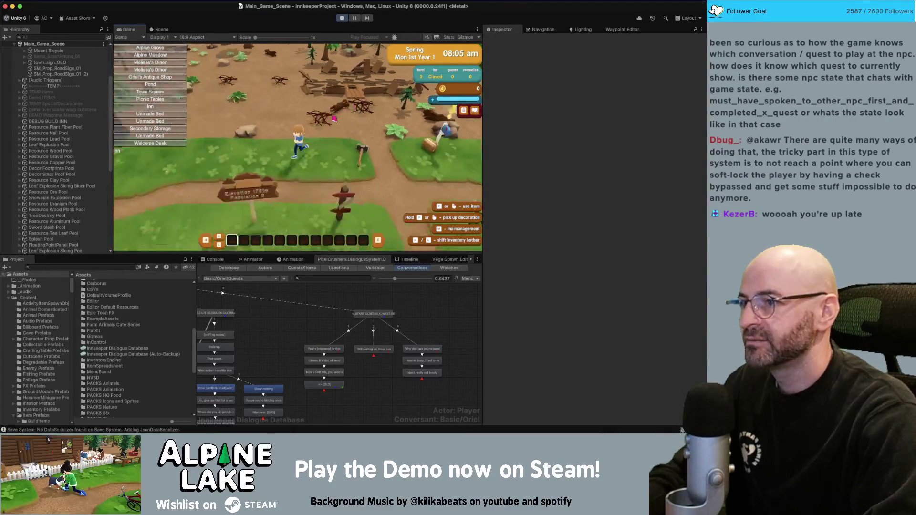
{"action": "key", "text": "a"}
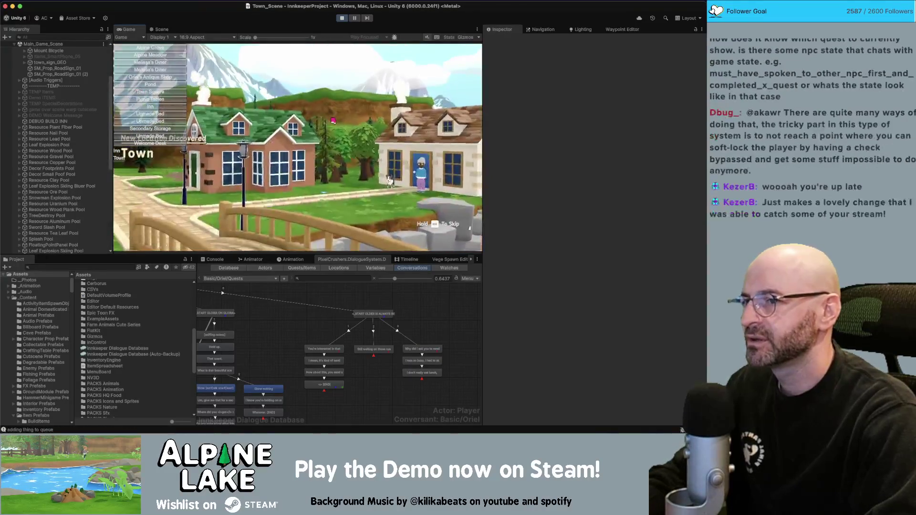
Step: Skip the Town intro with Escape and run the player across the bridge to the path
{"action": "key", "text": "Escape"}
{"action": "key", "text": "d"}
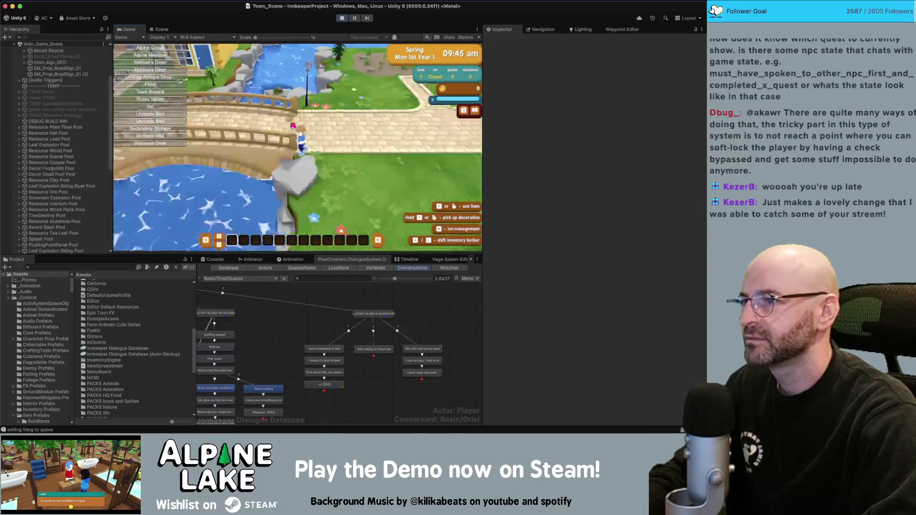
{"action": "key", "text": "a"}
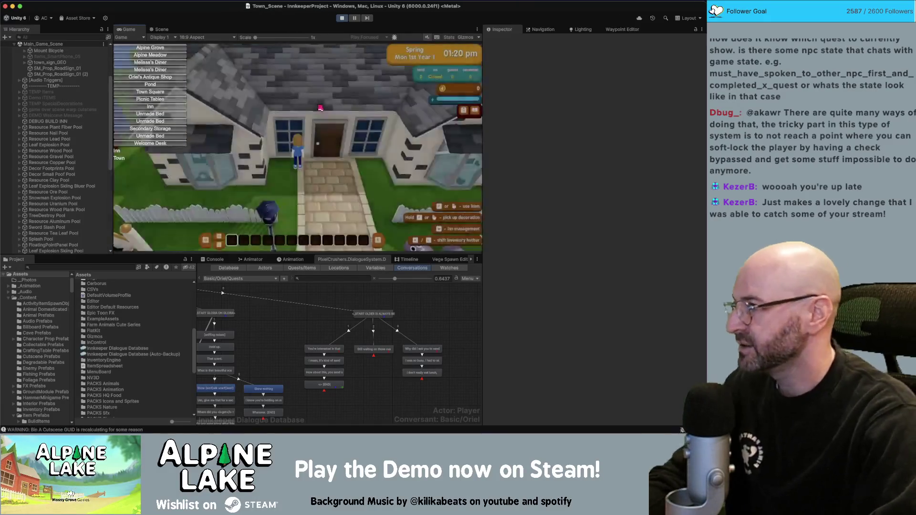
{"action": "key", "text": "s"}
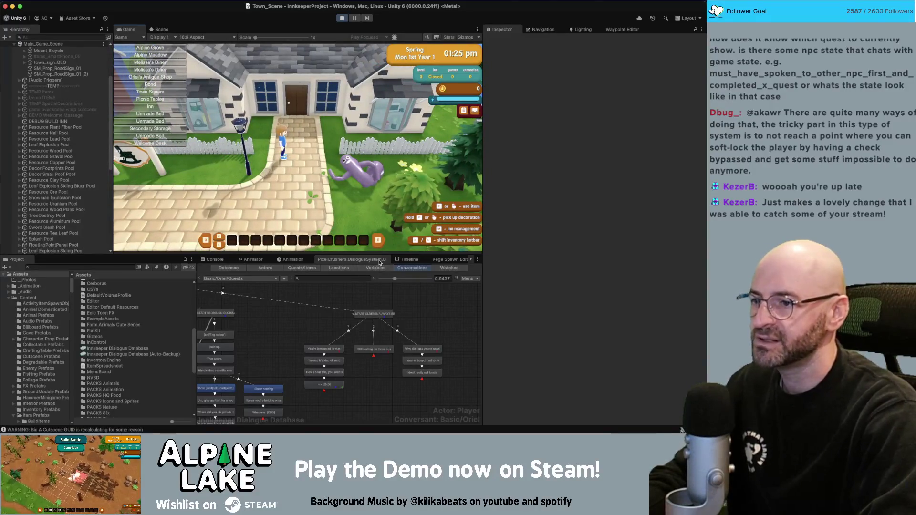
Step: Set Older Is Always Better and its first entry to Active in Watches, then walk to the store door
{"action": "left_click", "coordinate": [444, 269]}
{"action": "left_click", "coordinate": [382, 311]}
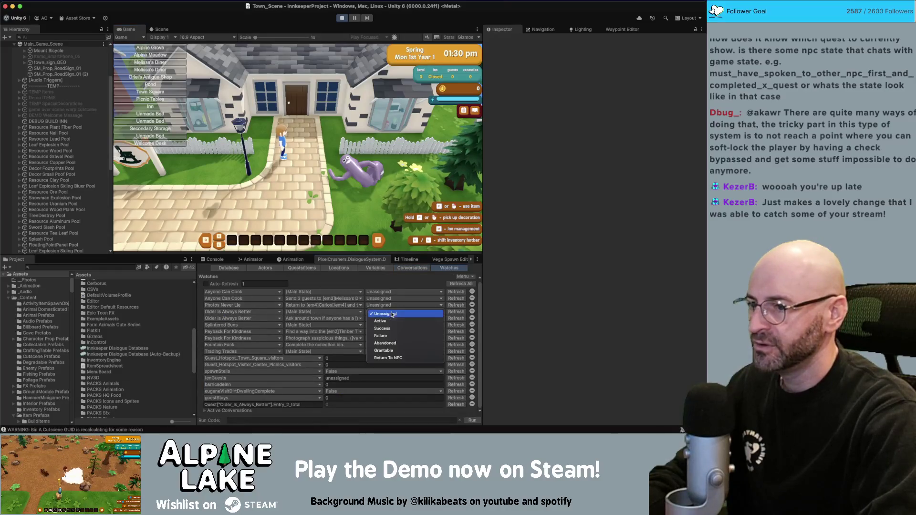
{"action": "left_click", "coordinate": [386, 318]}
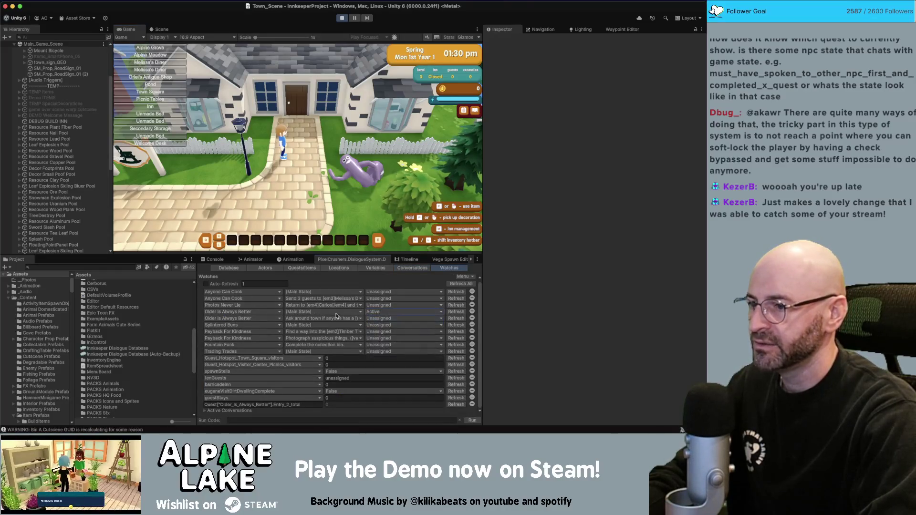
{"action": "left_click", "coordinate": [376, 318]}
{"action": "left_click", "coordinate": [384, 324]}
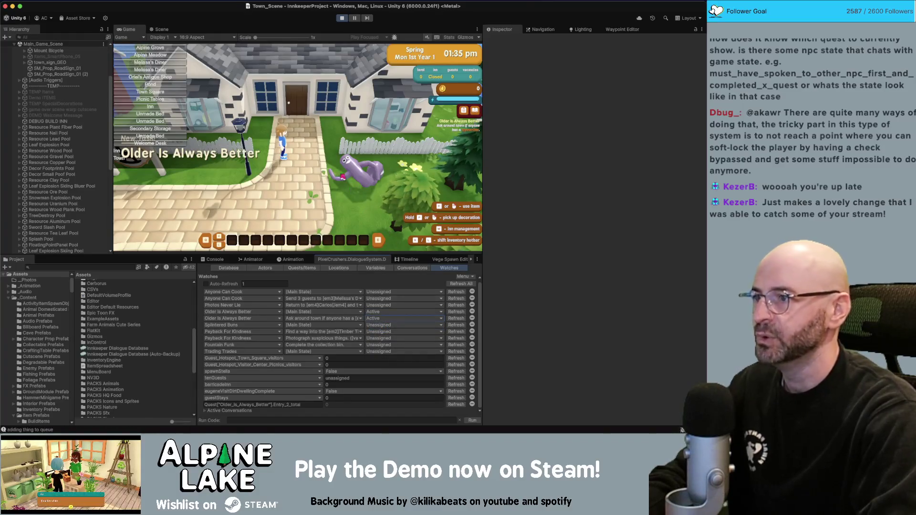
{"action": "key", "text": "s"}
{"action": "key", "text": "w"}
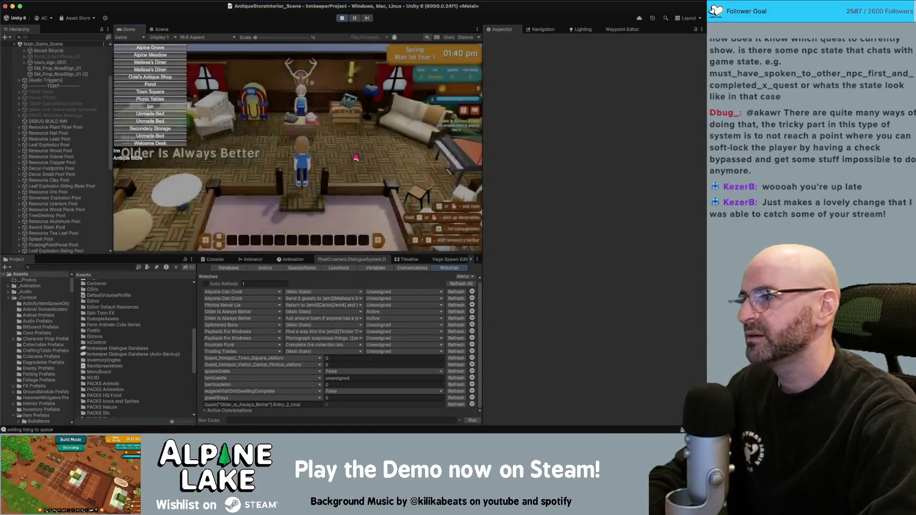
Step: Enter the antique store, greet Oriel, then read through the typewriter's inspection dialogue
{"action": "key", "text": "w"}
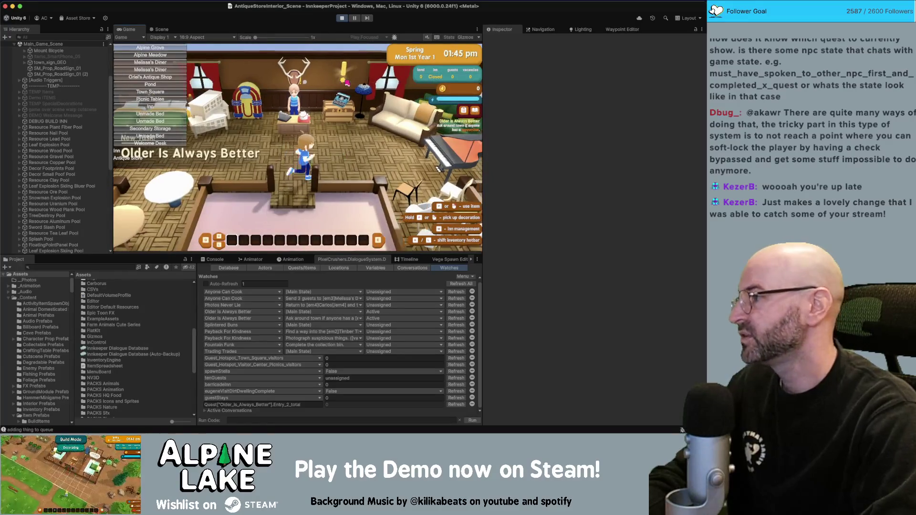
{"action": "key", "text": "w"}
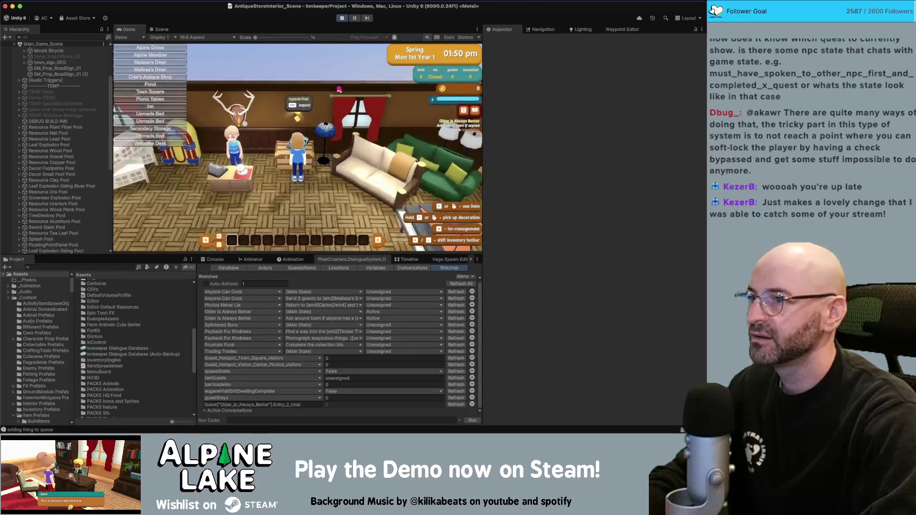
{"action": "key", "text": "a"}
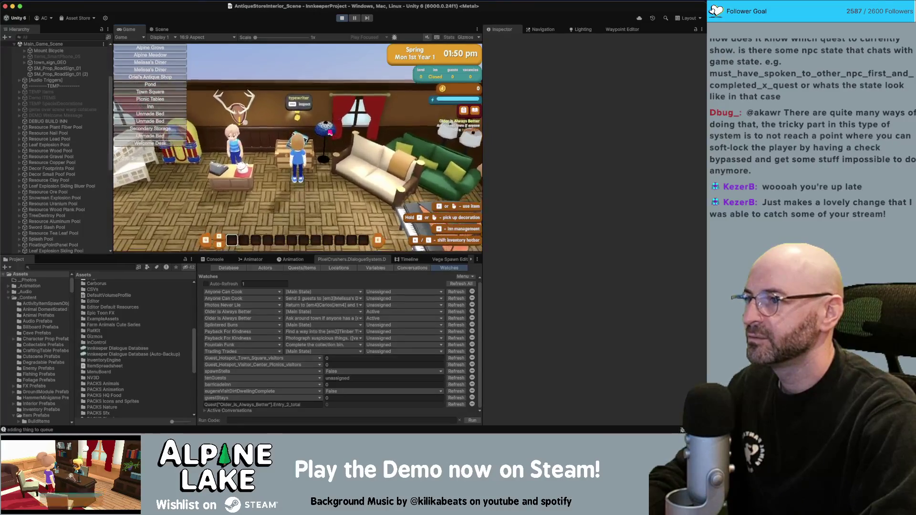
{"action": "key", "text": "e"}
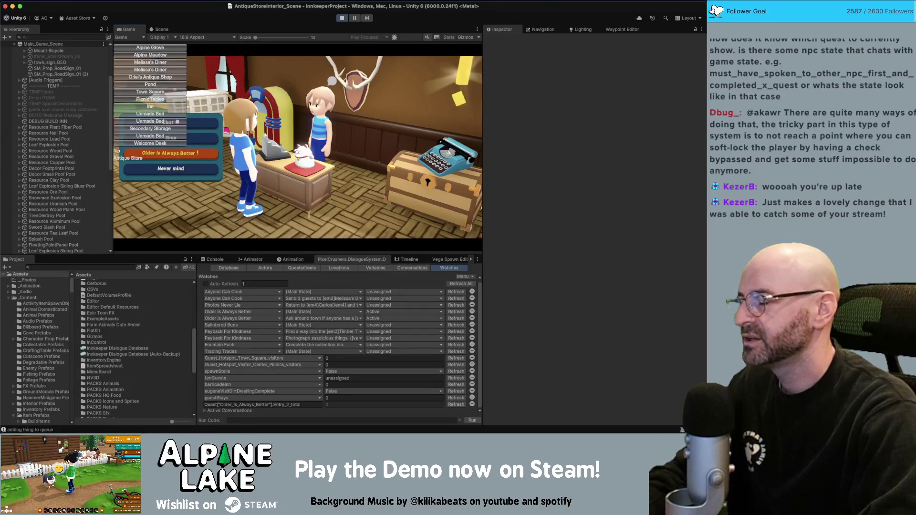
{"action": "left_click", "coordinate": [185, 170]}
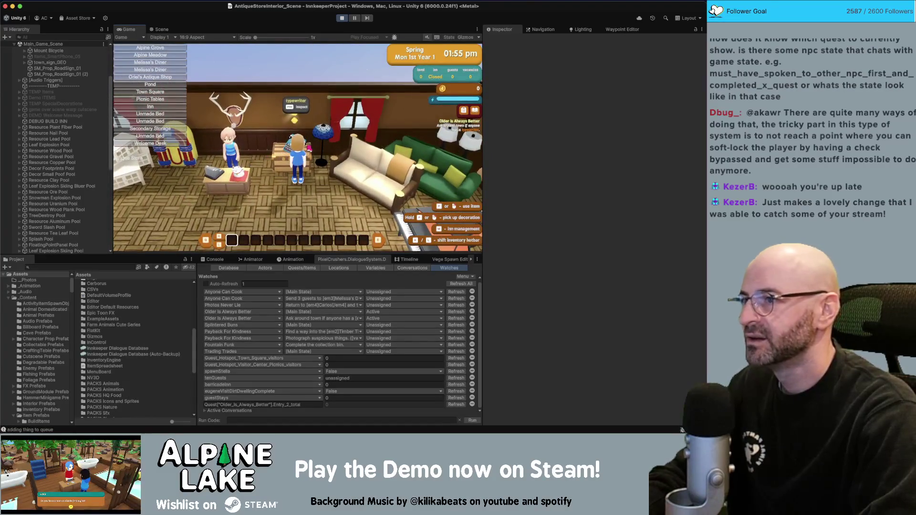
{"action": "left_click", "coordinate": [281, 151]}
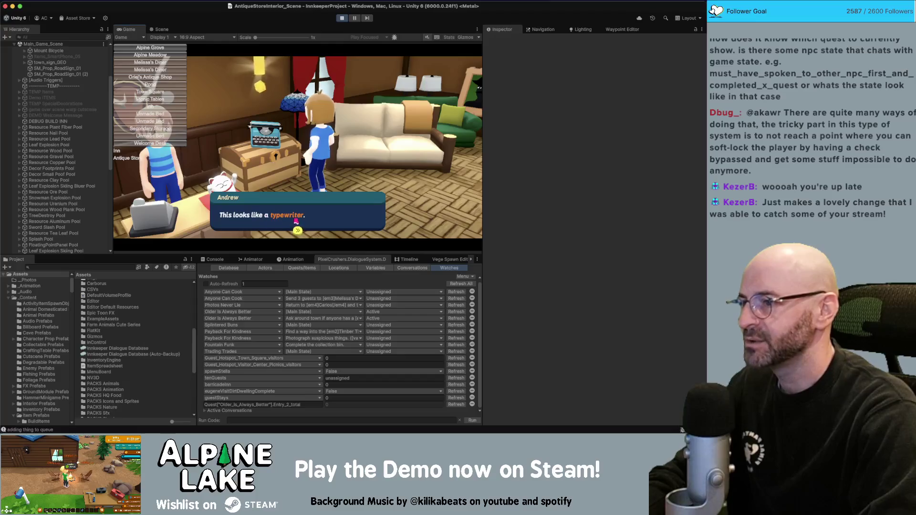
{"action": "left_click", "coordinate": [305, 222]}
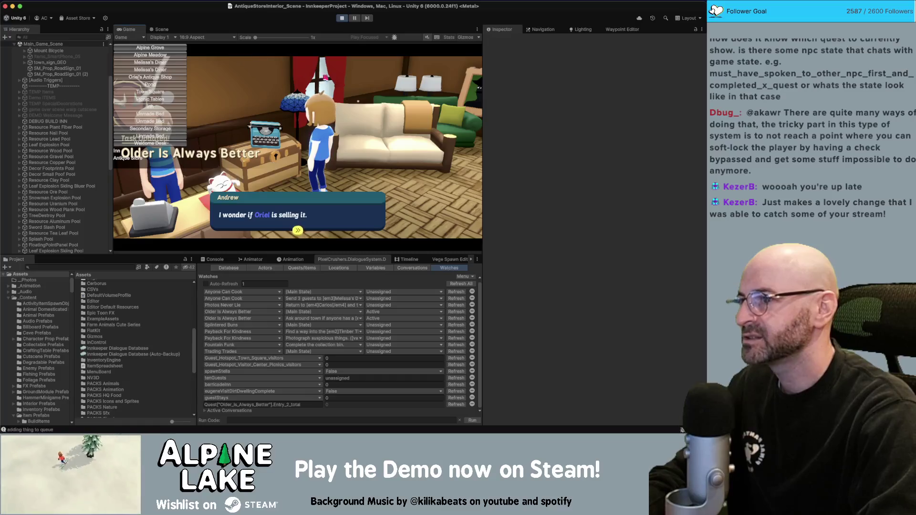
{"action": "left_click", "coordinate": [314, 198]}
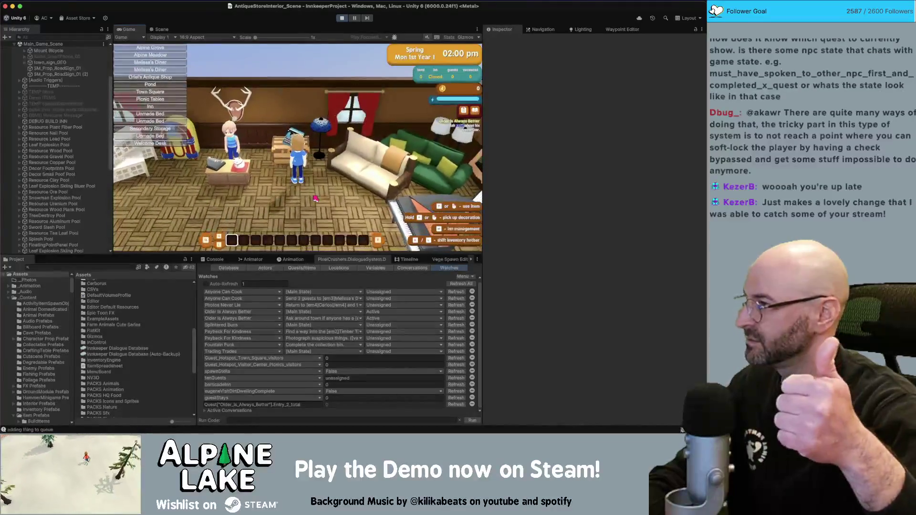
Step: Ask Oriel about 'Older Is Always Better!' and advance to her 'kind of sentimental' line
{"action": "key", "text": "w"}
{"action": "key", "text": "space"}
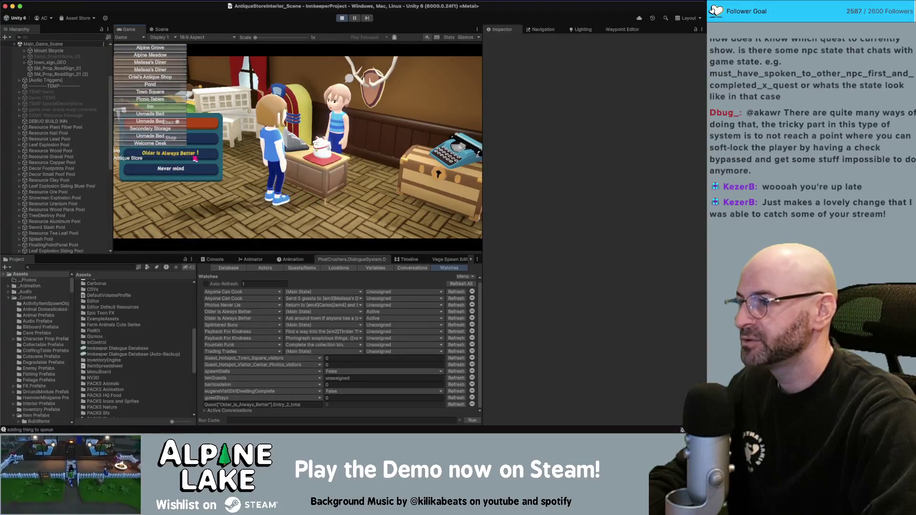
{"action": "left_click", "coordinate": [195, 158]}
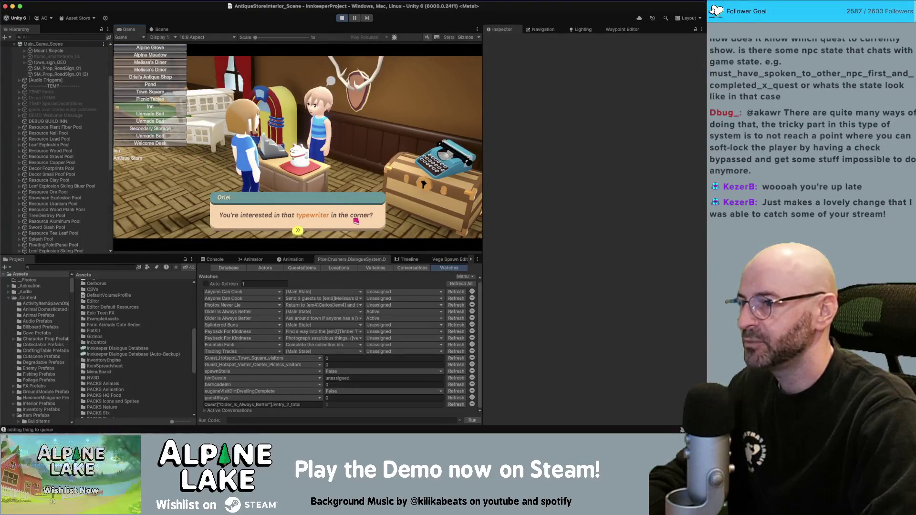
{"action": "left_click", "coordinate": [325, 214]}
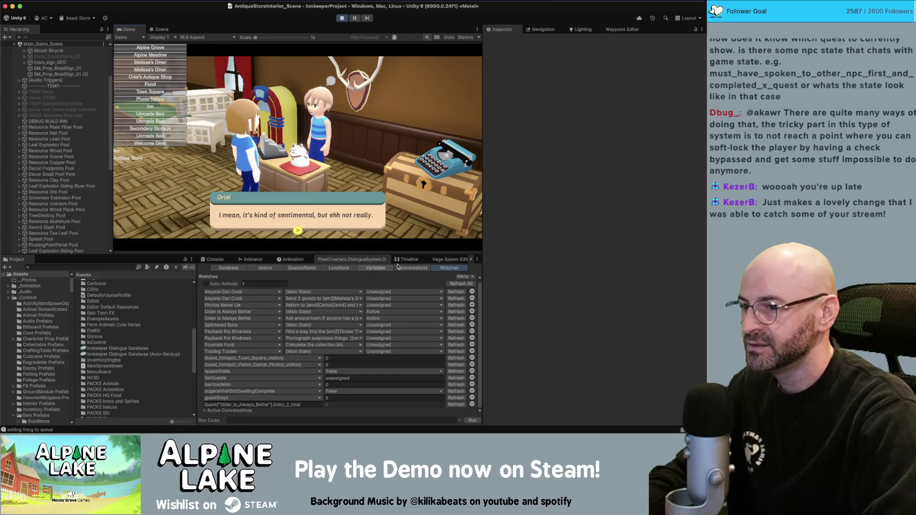
{"action": "left_click", "coordinate": [413, 269]}
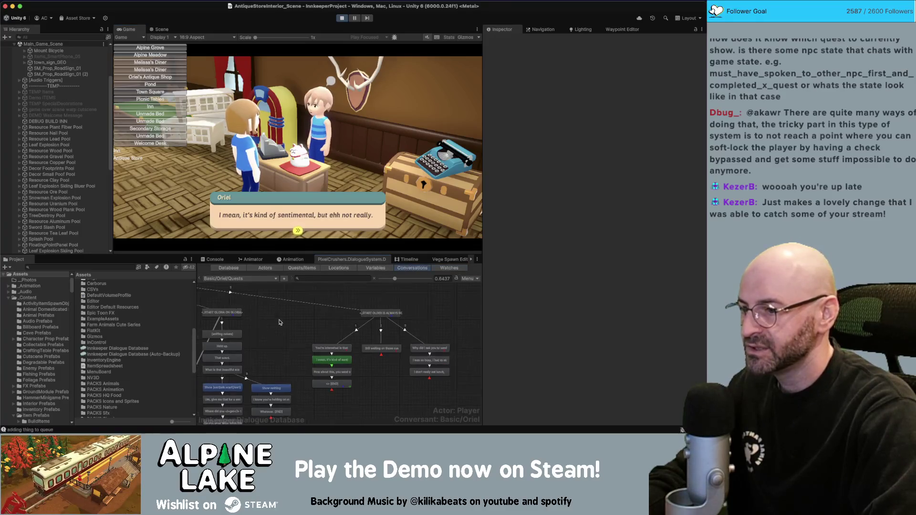
Step: Shorten Oriel's typewriter question by deleting 'in the corner' and the stray space before the question mark
{"action": "scroll", "coordinate": [336, 305], "scroll_direction": "up", "scroll_amount": 1}
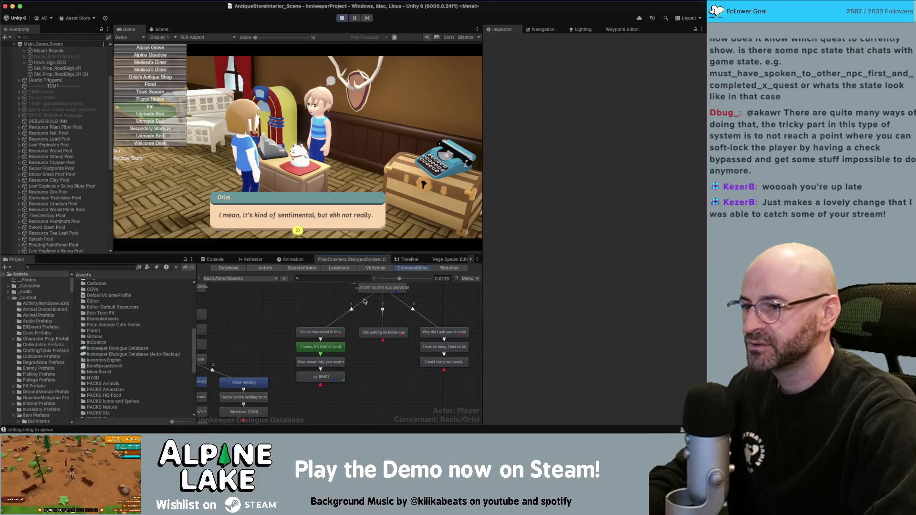
{"action": "left_click_drag", "start_coordinate": [419, 292], "coordinate": [378, 311]}
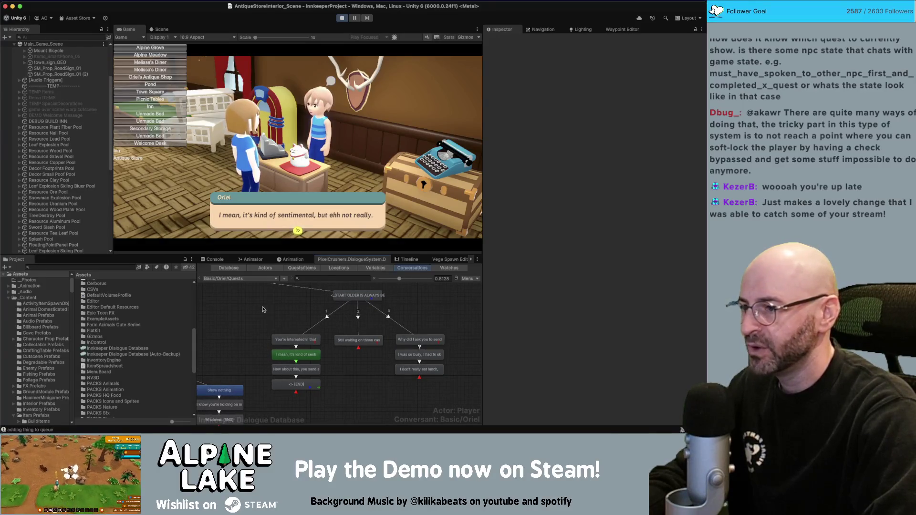
{"action": "scroll", "coordinate": [262, 309], "scroll_direction": "down", "scroll_amount": 5}
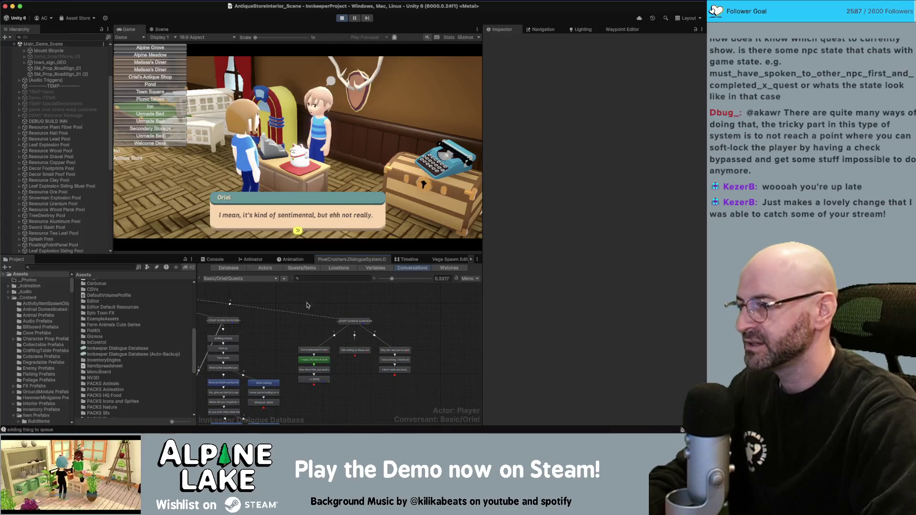
{"action": "scroll", "coordinate": [319, 351], "scroll_direction": "up", "scroll_amount": 5}
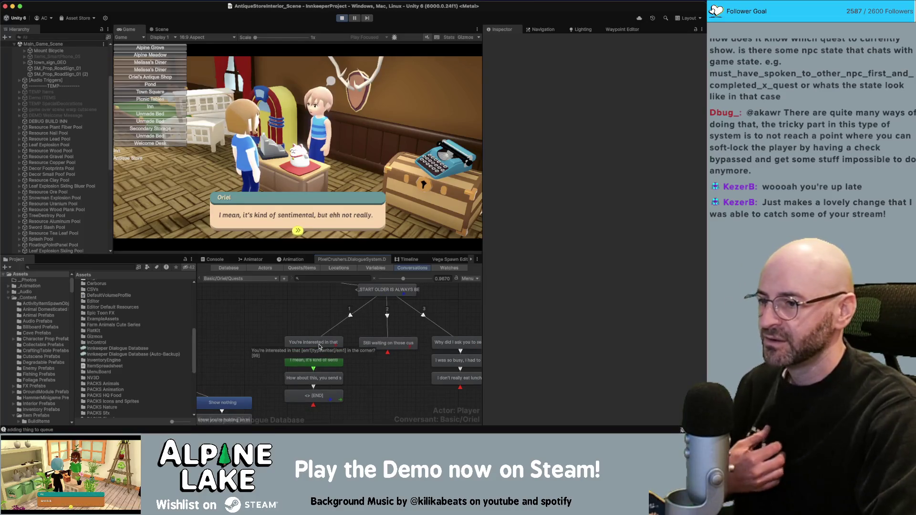
{"action": "left_click", "coordinate": [335, 339]}
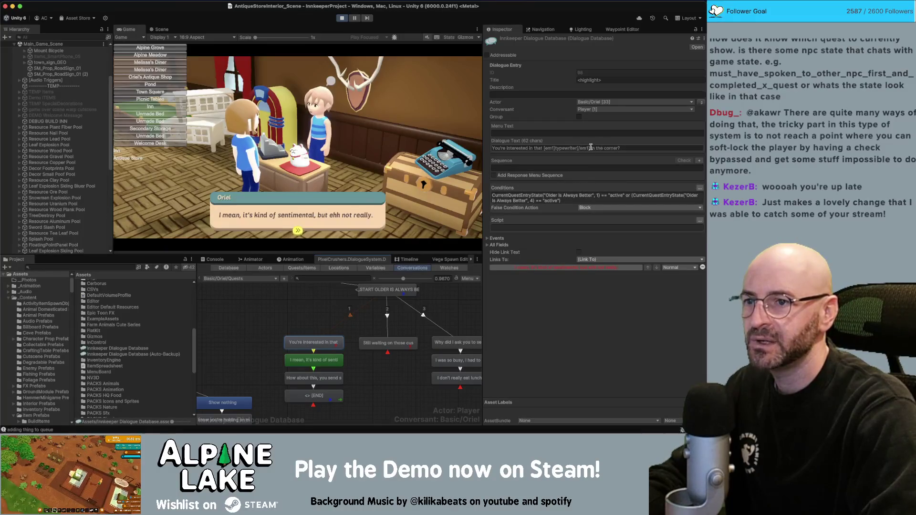
{"action": "left_click", "coordinate": [618, 148]}
{"action": "key", "text": "BackSpace"}
{"action": "key", "text": "BackSpace"}
{"action": "key", "text": "BackSpace"}
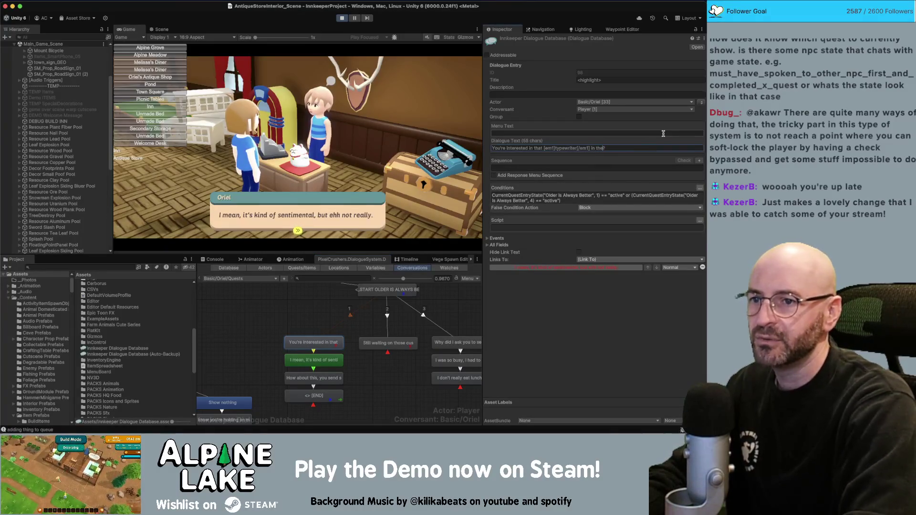
{"action": "key", "text": "BackSpace"}
{"action": "left_click", "coordinate": [342, 206]}
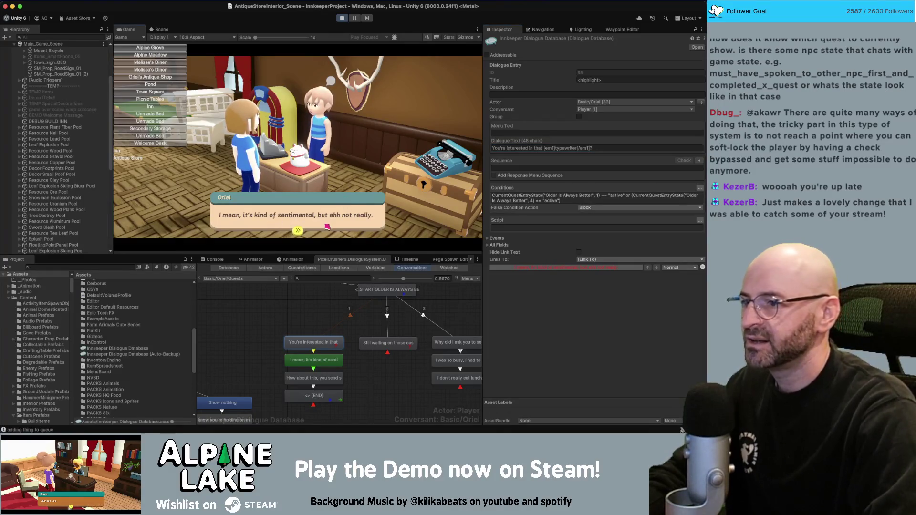
Step: Playtest the conversation, accepting the quest and walking the character around the shop
{"action": "left_click", "coordinate": [359, 221]}
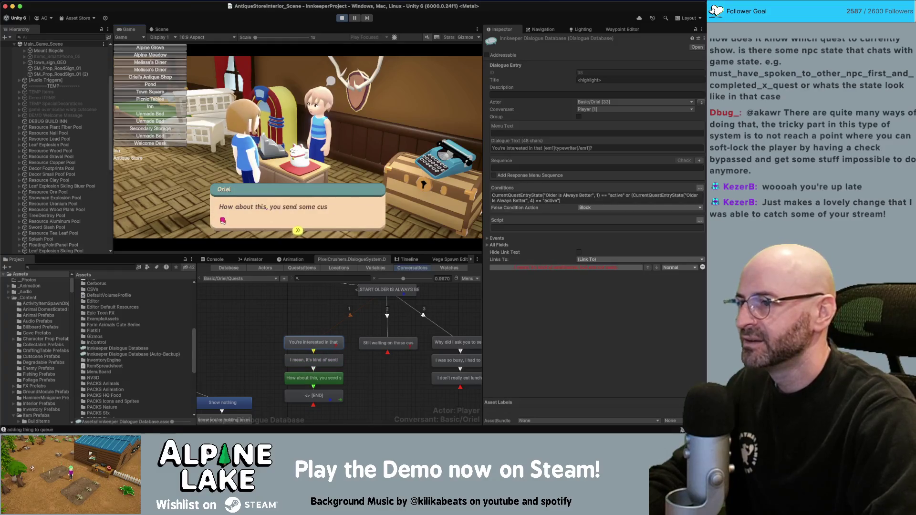
{"action": "left_click", "coordinate": [338, 214]}
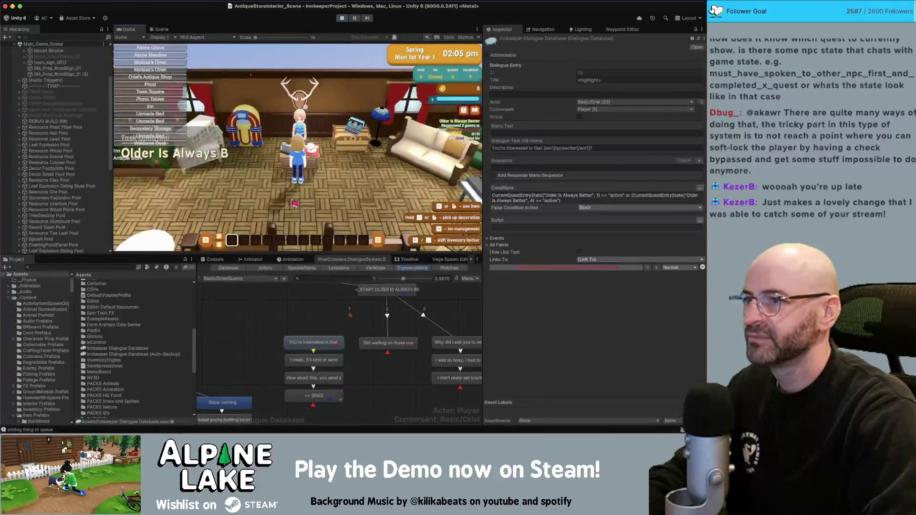
{"action": "key", "text": "a"}
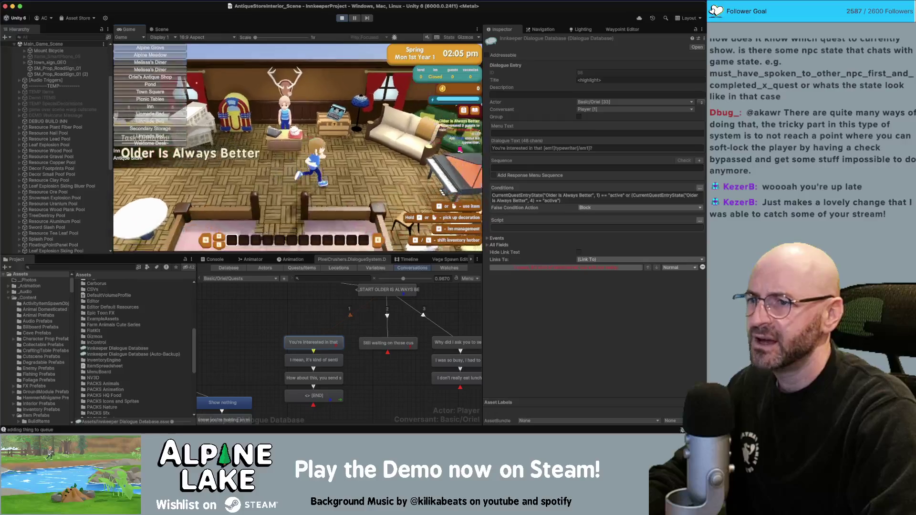
{"action": "key", "text": "a"}
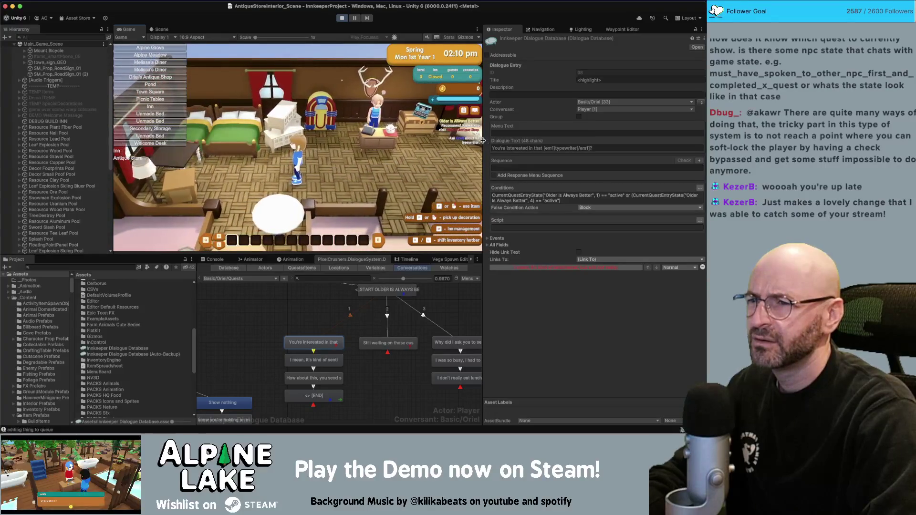
{"action": "key", "text": "d"}
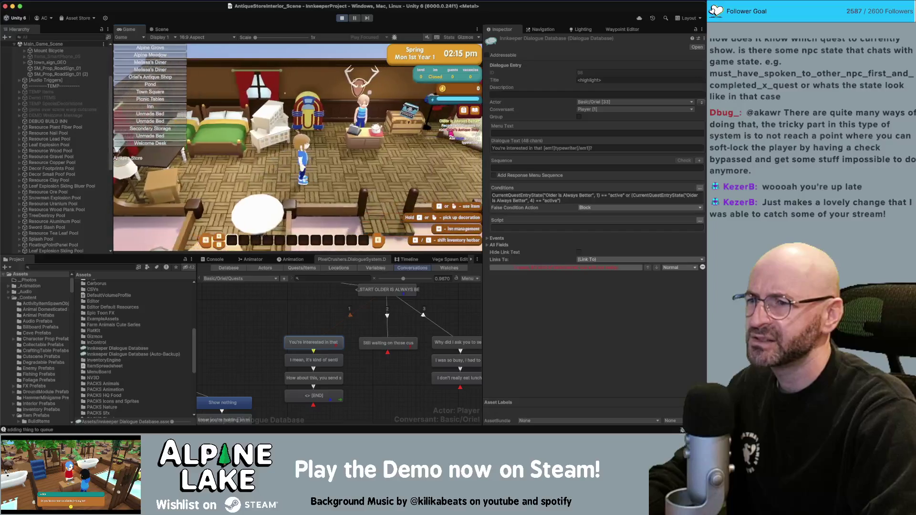
{"action": "key", "text": "a"}
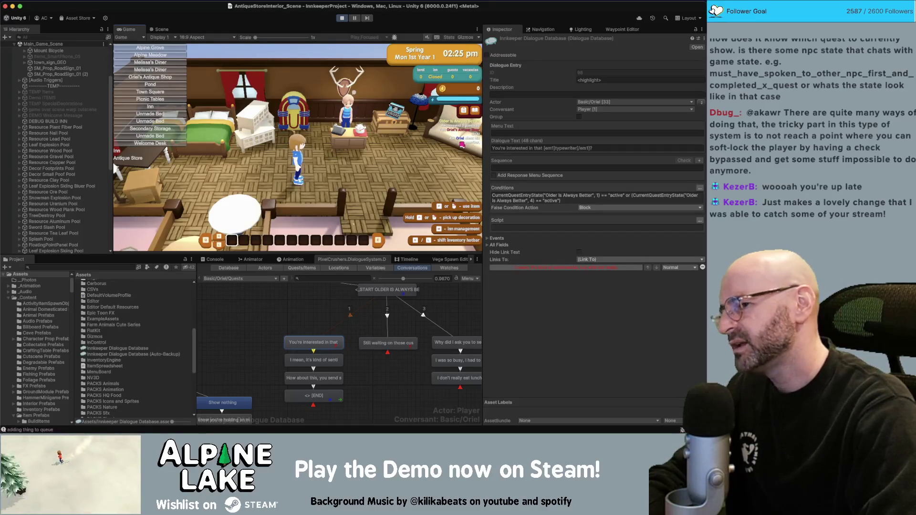
Step: Add a duplicated SetQuestEntryState line to the [END] entry's script, changed to entry 4 success
{"action": "left_click", "coordinate": [300, 396]}
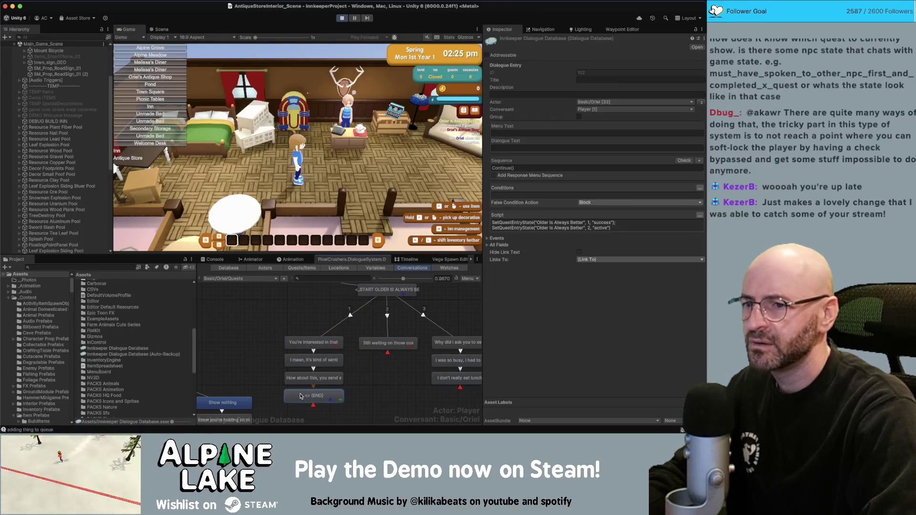
{"action": "left_click", "coordinate": [301, 305]}
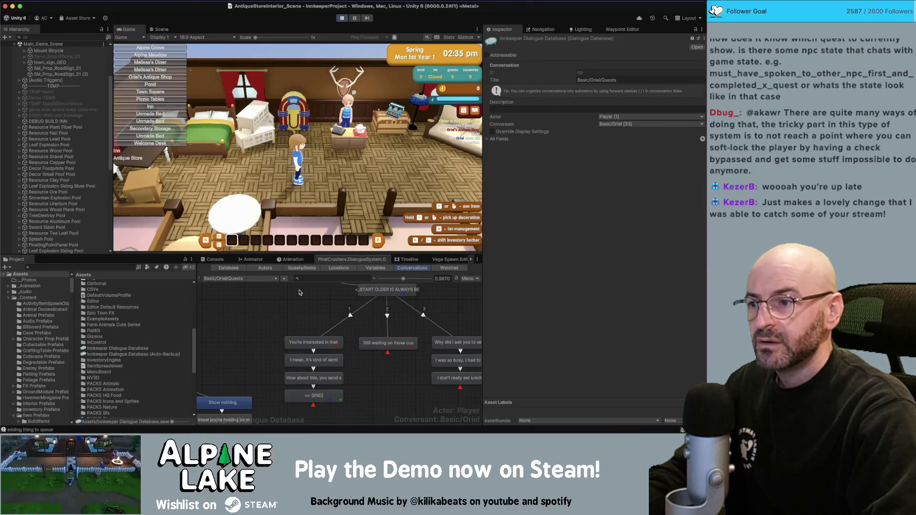
{"action": "left_click", "coordinate": [312, 396]}
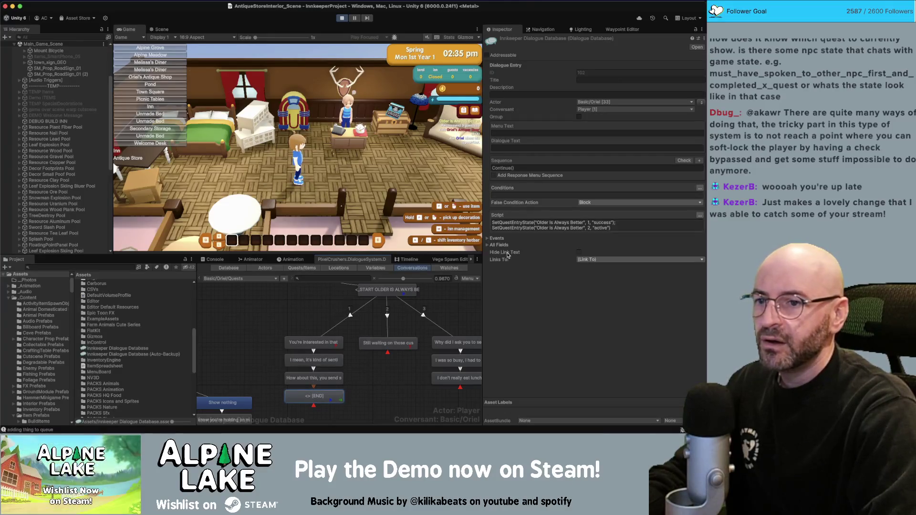
{"action": "left_click", "coordinate": [620, 228]}
{"action": "left_click", "coordinate": [614, 223]}
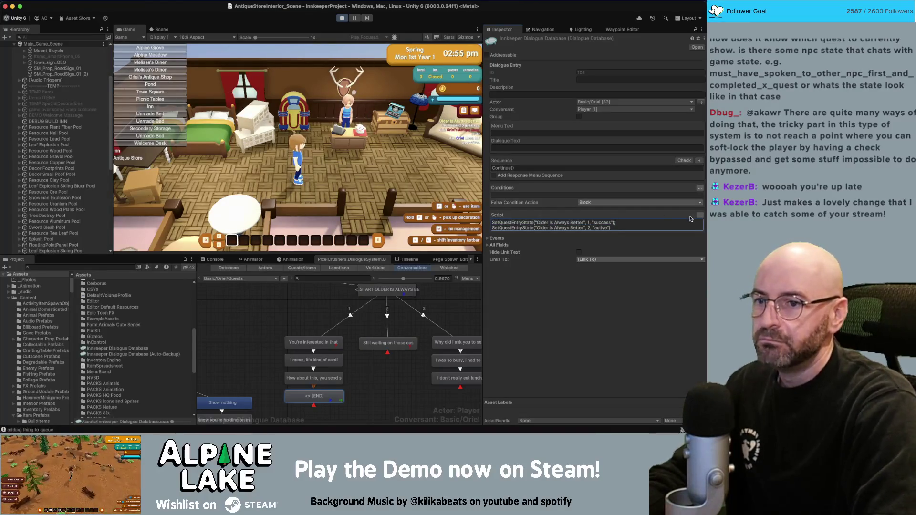
{"action": "key", "text": "Return"}
{"action": "type", "text": "SetQuestEntryState(\"Older Is Always Better\", 1, \"success\");"}
{"action": "key", "text": "Left"}
{"action": "key", "text": "Left"}
{"action": "key", "text": "Left"}
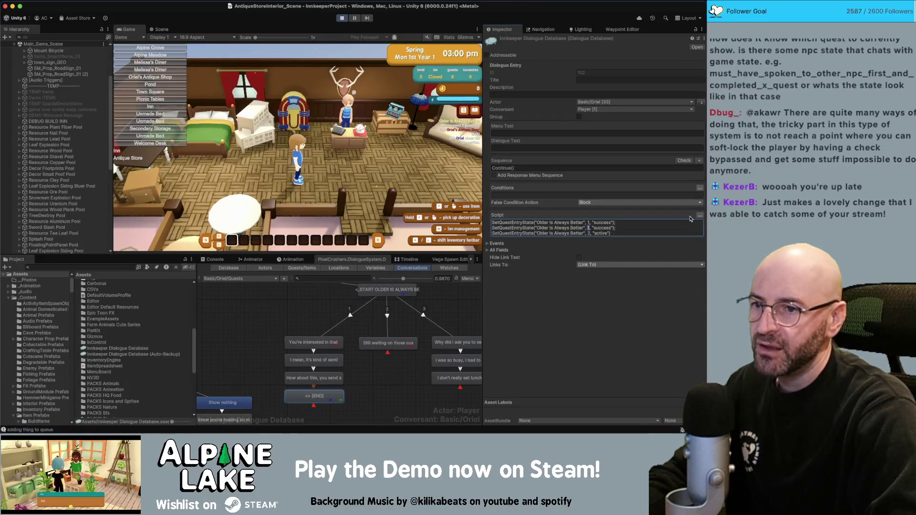
{"action": "key", "text": "BackSpace"}
{"action": "type", "text": "4"}
{"action": "left_click", "coordinate": [350, 149]}
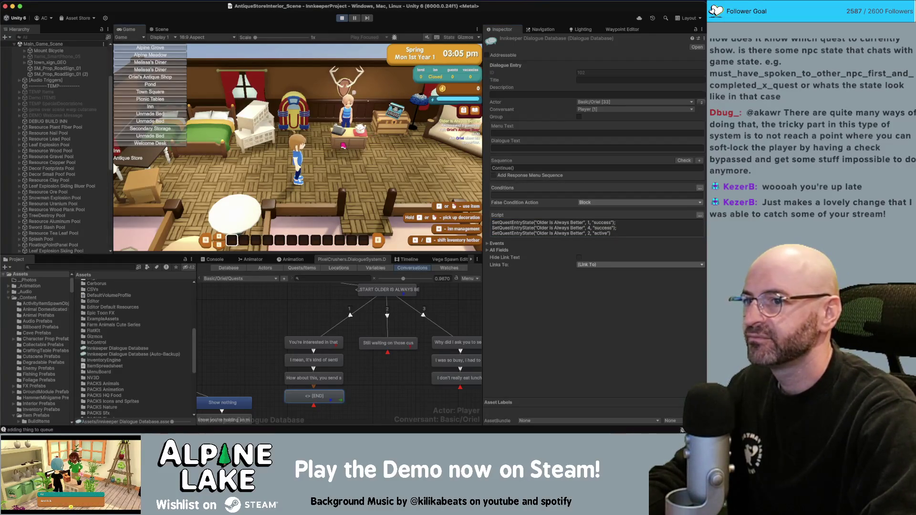
Step: Walk the character around the shop, then stop the playtest
{"action": "key", "text": "w"}
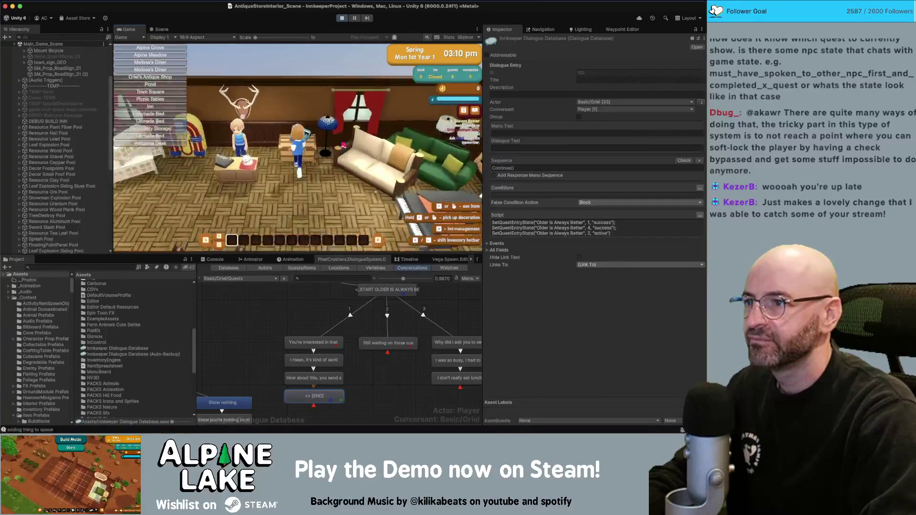
{"action": "key", "text": "s"}
{"action": "key", "text": "a"}
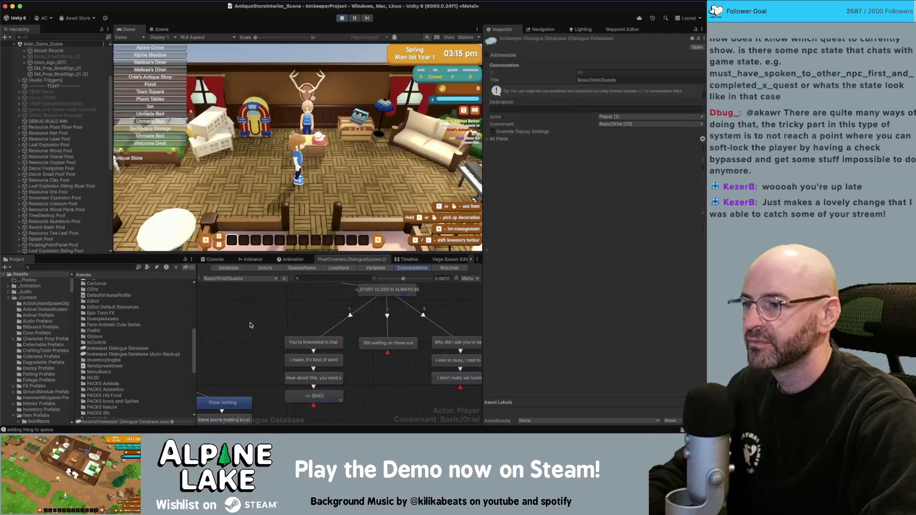
{"action": "key", "text": "w"}
{"action": "left_click", "coordinate": [341, 18]}
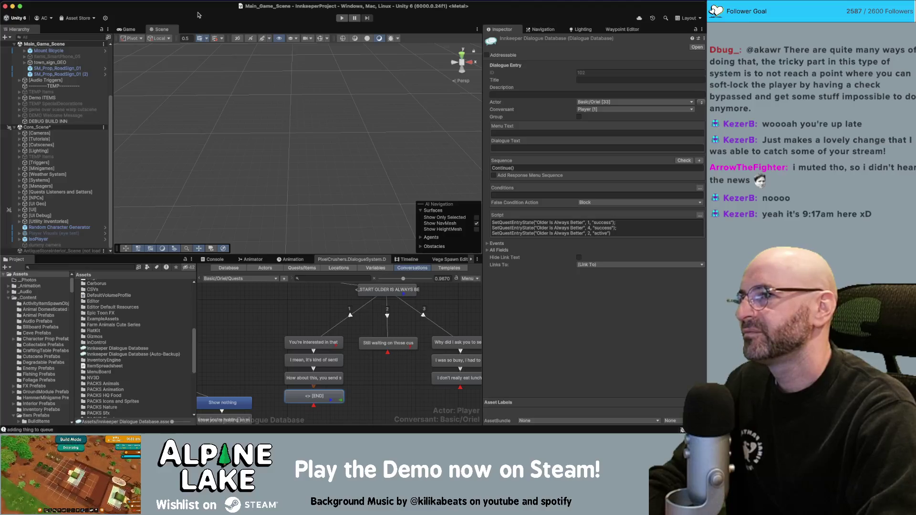
Step: Orbit the Scene view around the level in Main_Game_Scene
{"action": "mouse_move", "coordinate": [256, 94]}
{"action": "left_mouse_down"}
{"action": "mouse_move", "coordinate": [297, 67]}
{"action": "mouse_move", "coordinate": [326, 26]}
{"action": "left_mouse_up"}
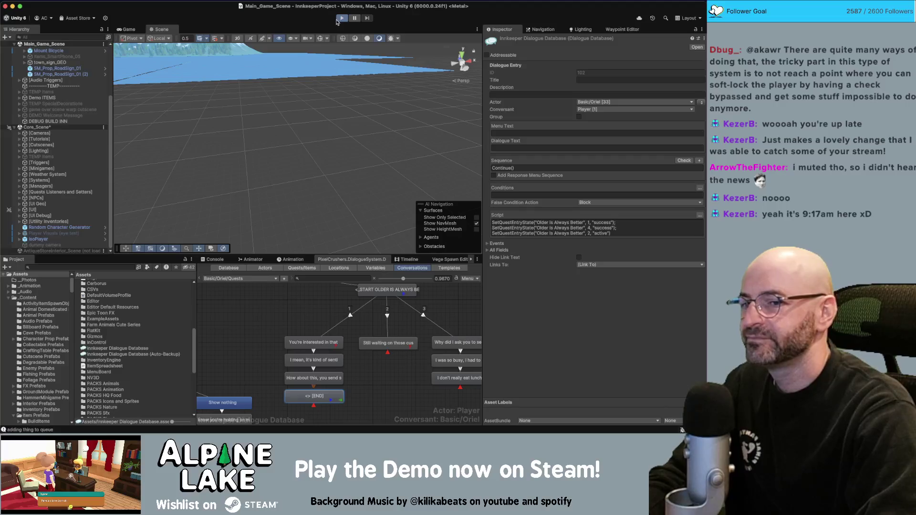
Step: Start Play mode and walk the character north, then west to the Town Square
{"action": "left_click", "coordinate": [341, 17]}
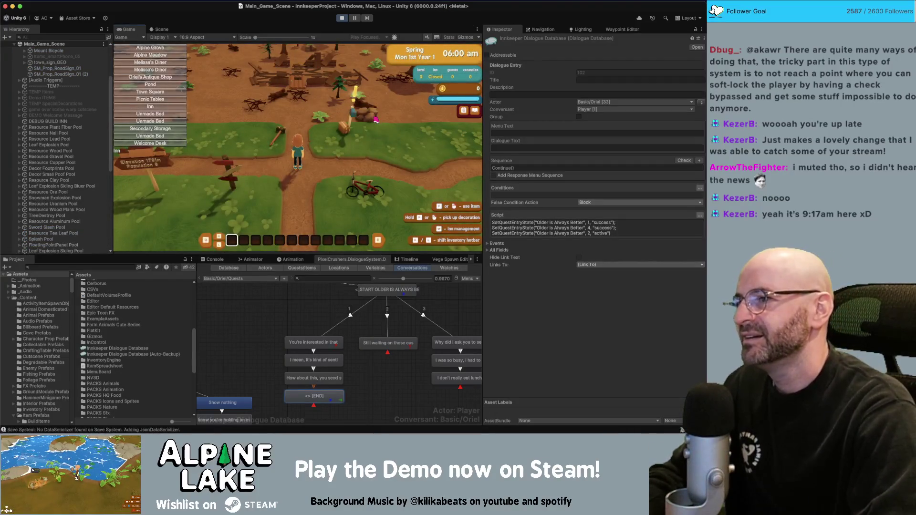
{"action": "key", "text": "w"}
{"action": "key", "text": "w"}
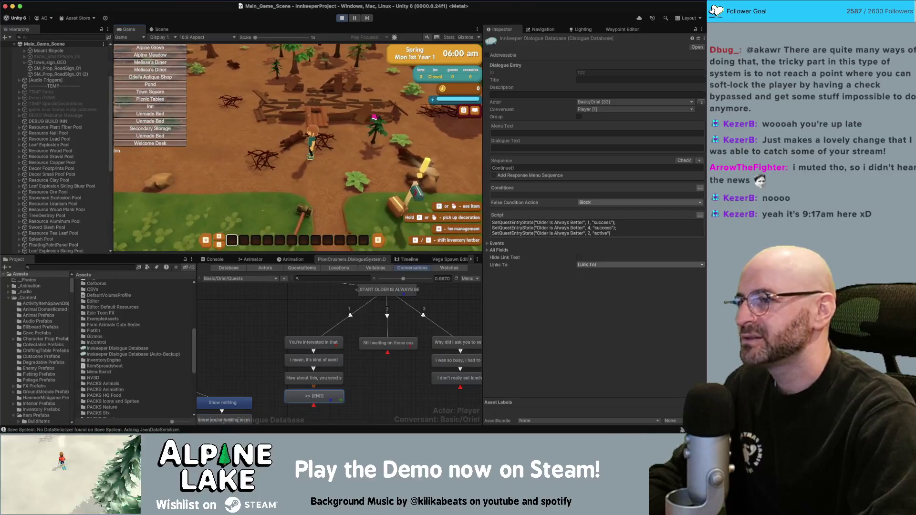
{"action": "key", "text": "w"}
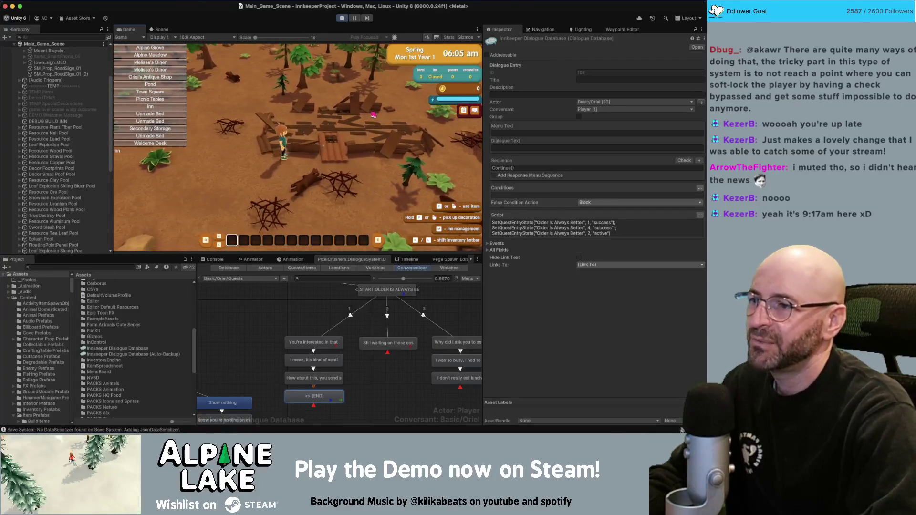
{"action": "key", "text": "w"}
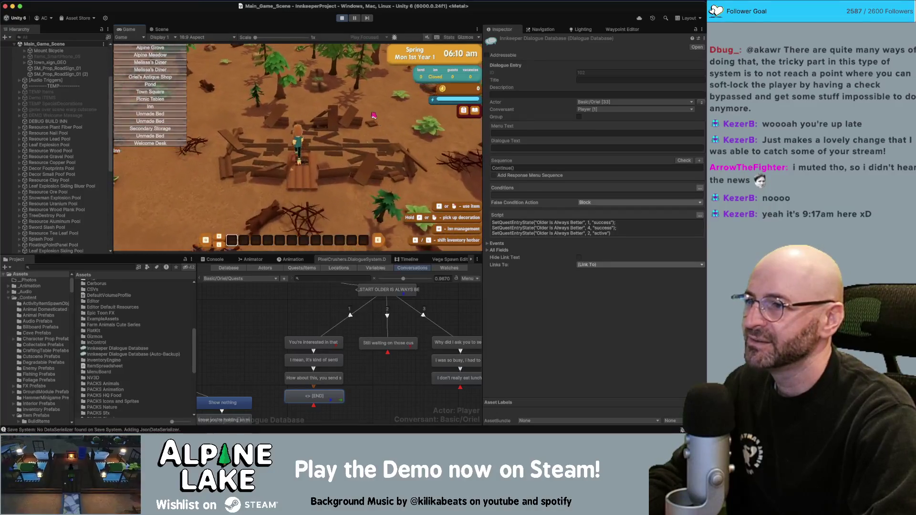
{"action": "key", "text": "s"}
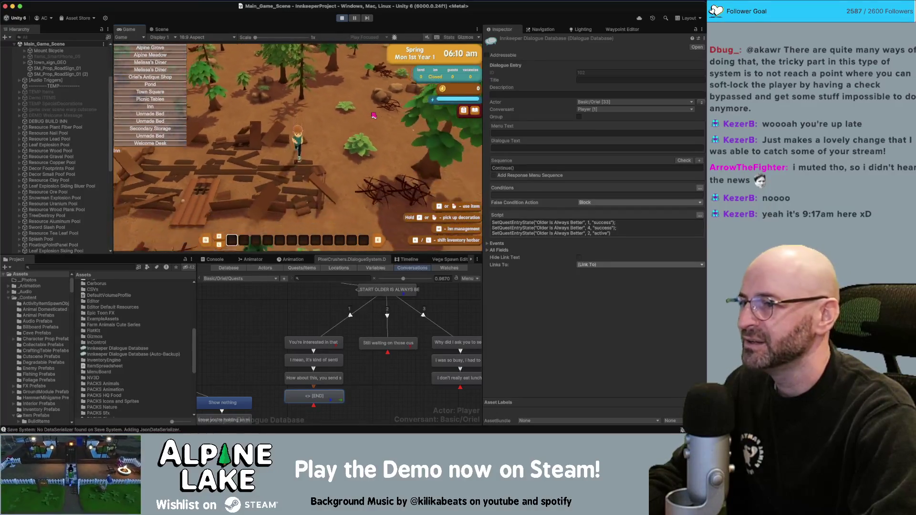
{"action": "key", "text": "a"}
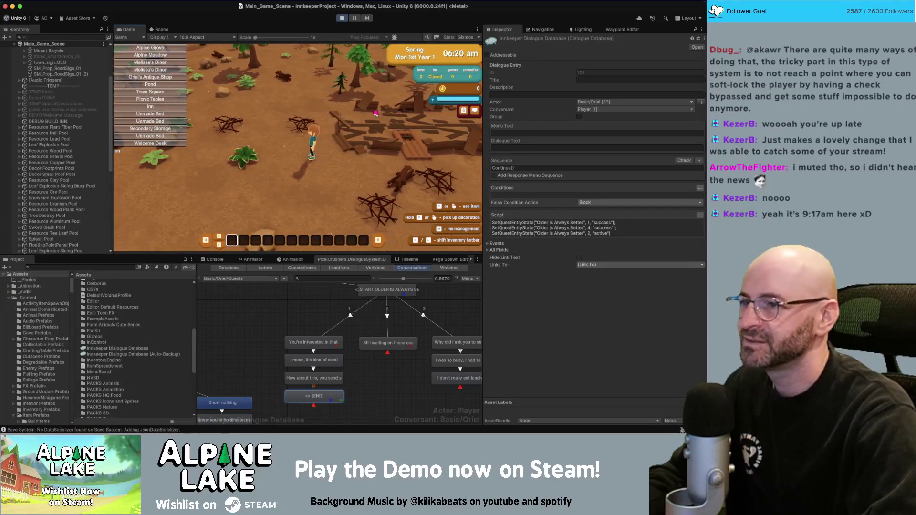
{"action": "key", "text": "a"}
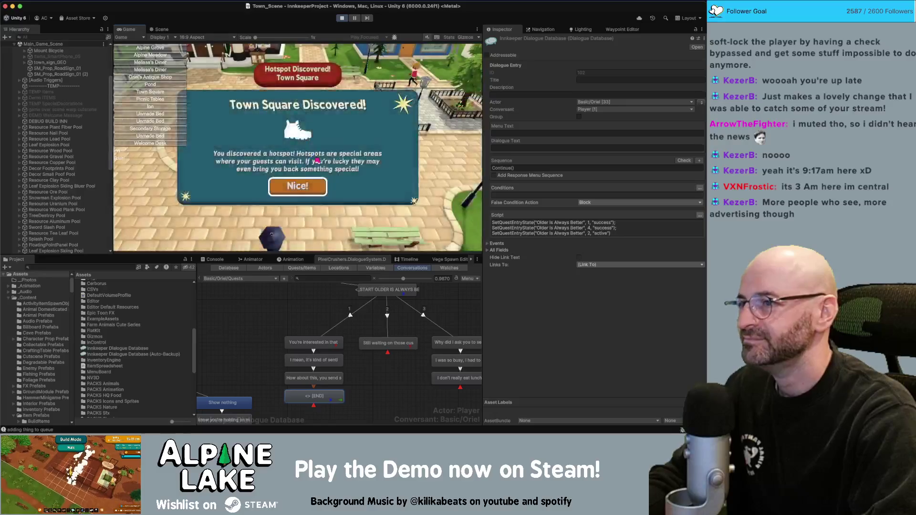
Step: Dismiss the Town Square Discovered popup and walk into the antique shop
{"action": "left_click", "coordinate": [320, 184]}
{"action": "key", "text": "w"}
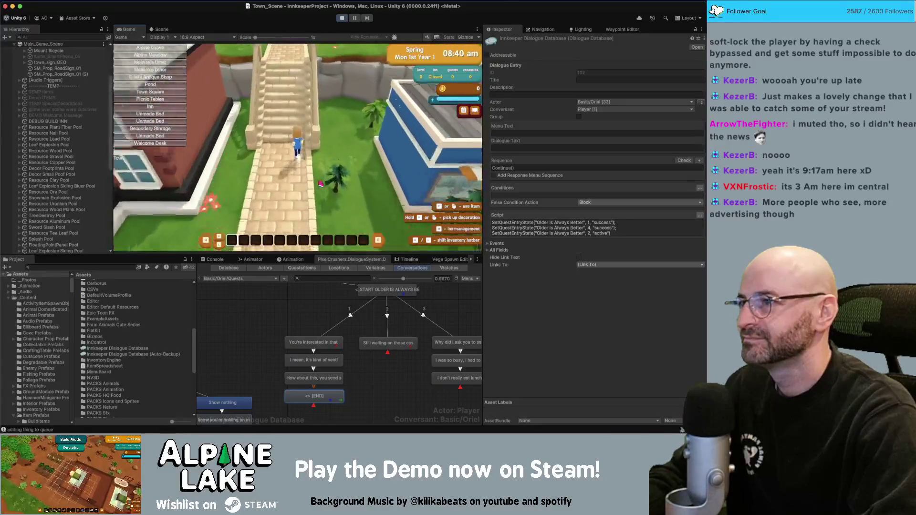
{"action": "key", "text": "w"}
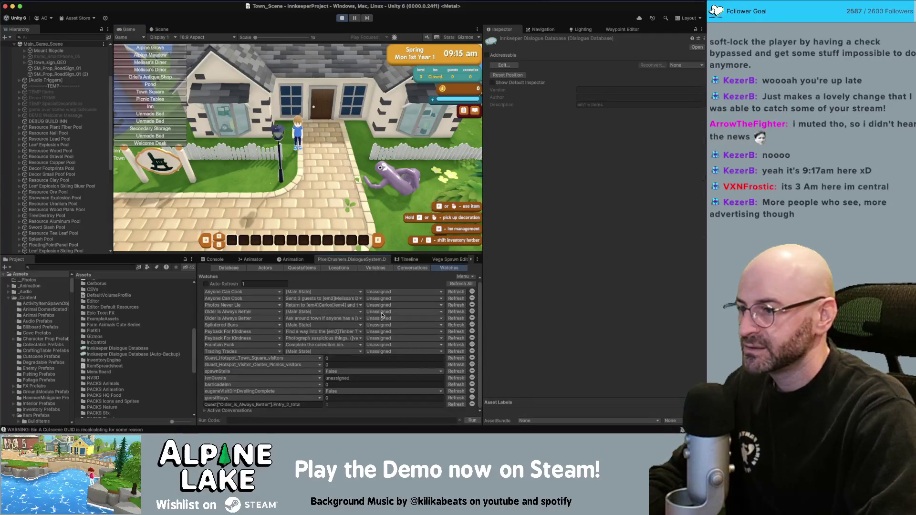
Step: Set the first two Older Is Always Better entries to Active in the quest watch list
{"action": "left_click", "coordinate": [382, 313]}
{"action": "left_click", "coordinate": [383, 321]}
{"action": "left_click", "coordinate": [384, 319]}
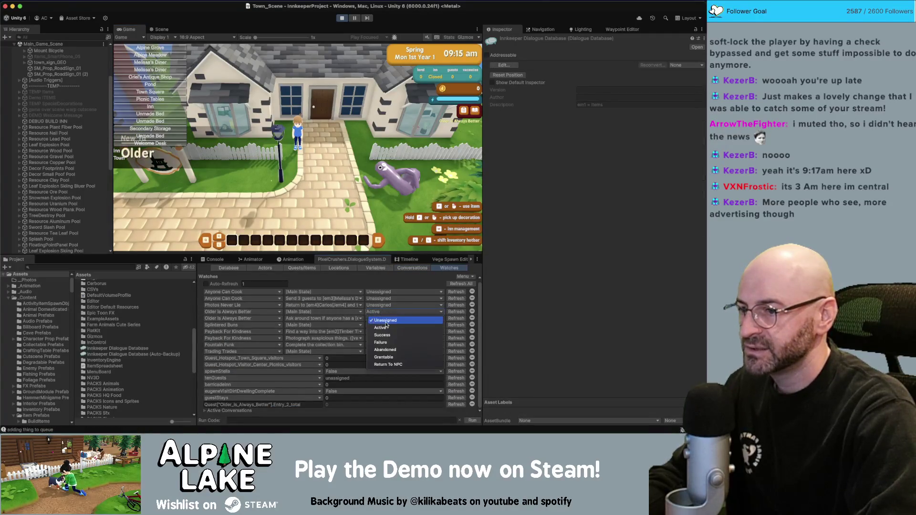
{"action": "left_click", "coordinate": [381, 328]}
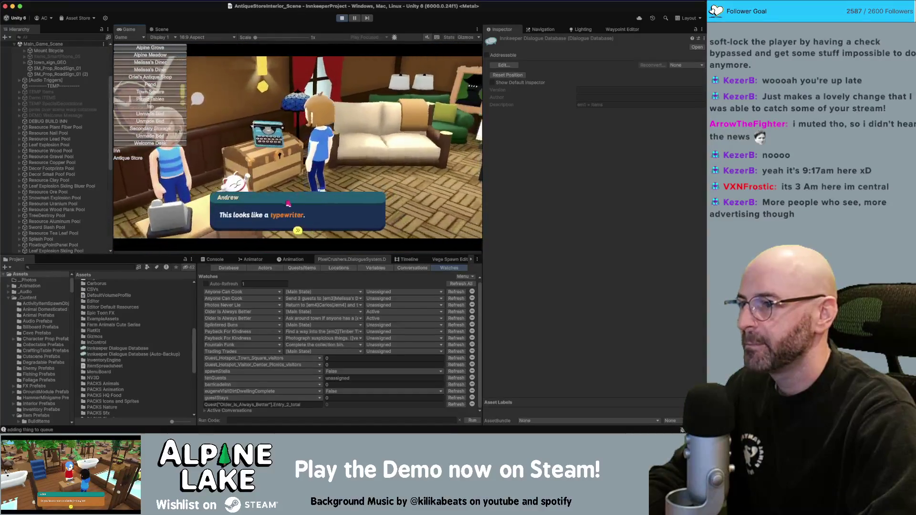
Step: Click through the typewriter dialogue and accept Oriel's quest offer
{"action": "left_click", "coordinate": [305, 202]}
{"action": "left_click", "coordinate": [315, 209]}
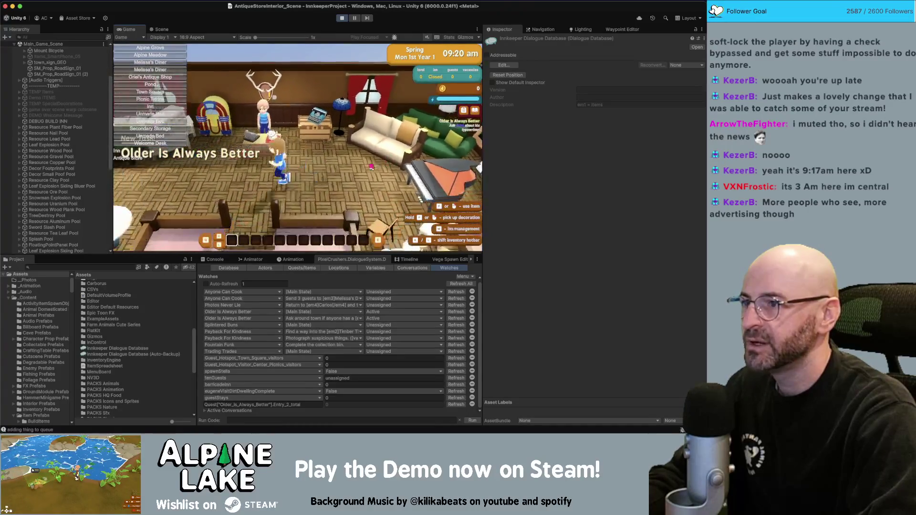
{"action": "left_click", "coordinate": [287, 210]}
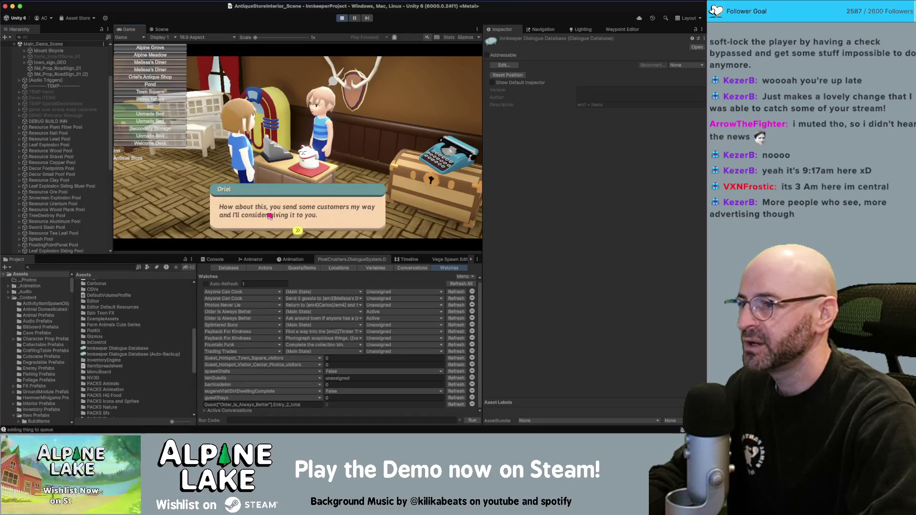
{"action": "left_click", "coordinate": [354, 217]}
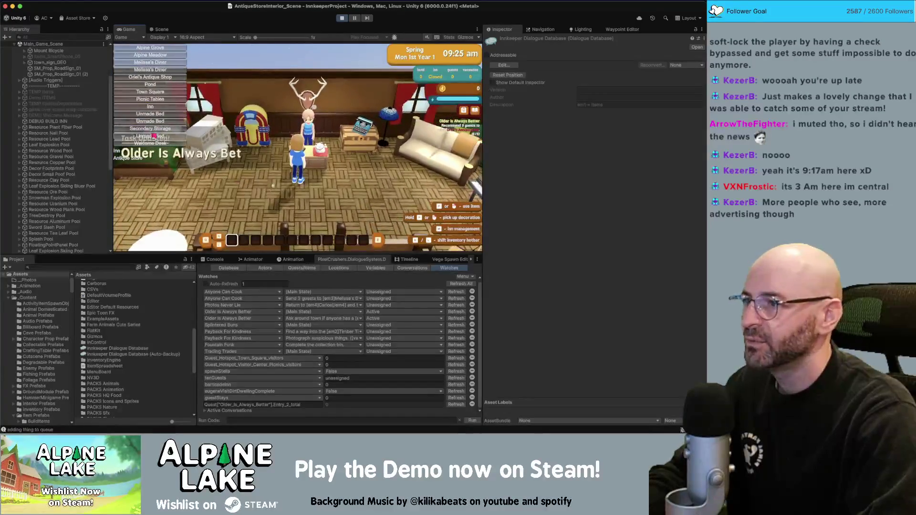
Step: Back out of two Oriel conversations with Never mind, then trigger the Oriel's Antique Shop debug visit
{"action": "key", "text": "e"}
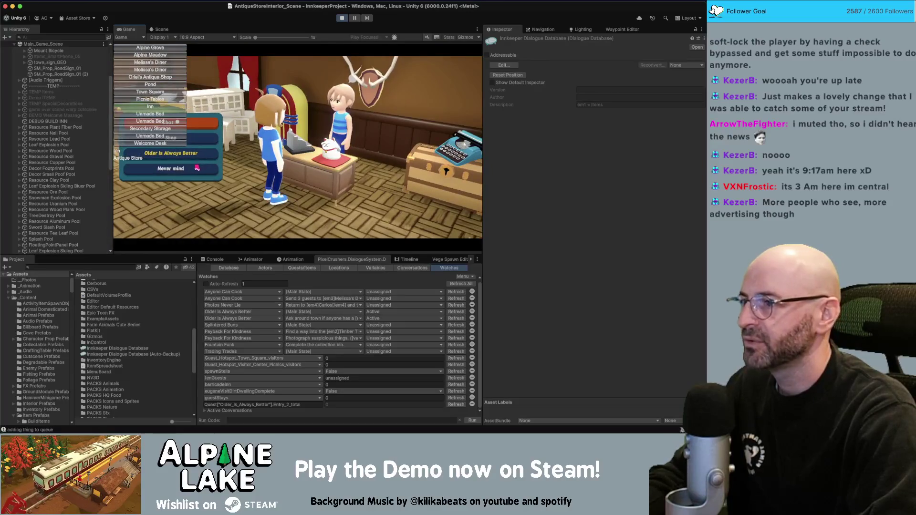
{"action": "left_click", "coordinate": [197, 167]}
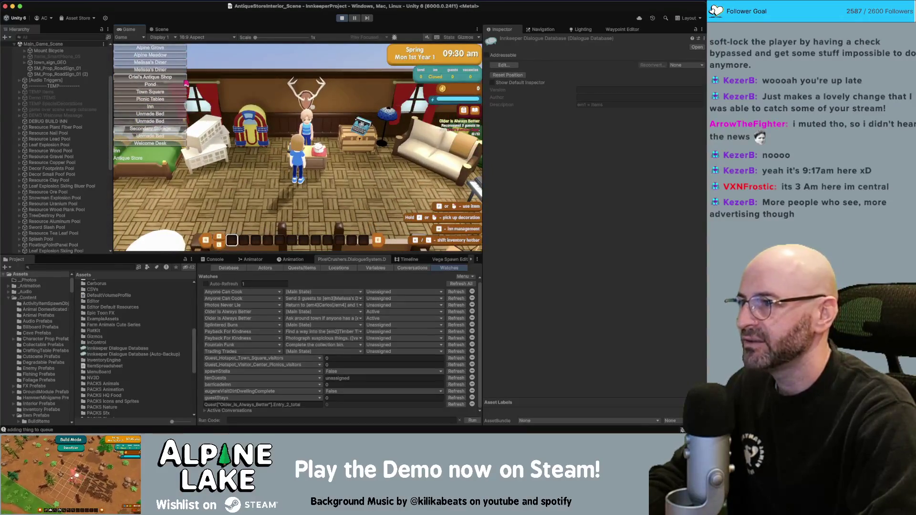
{"action": "key", "text": "e"}
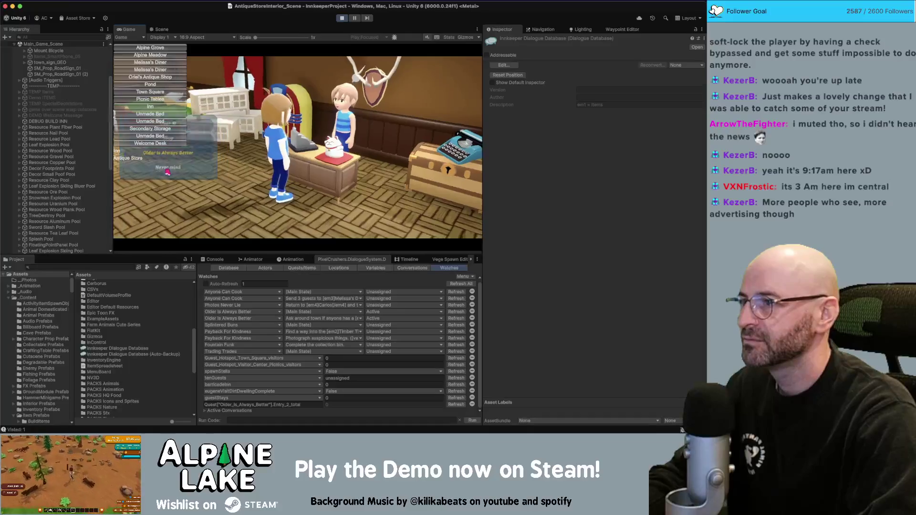
{"action": "left_click", "coordinate": [167, 171]}
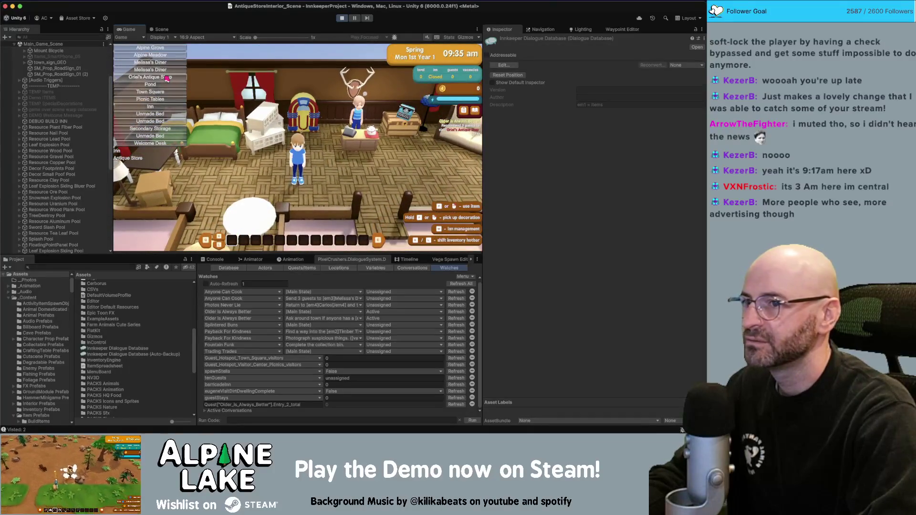
{"action": "left_click", "coordinate": [167, 78]}
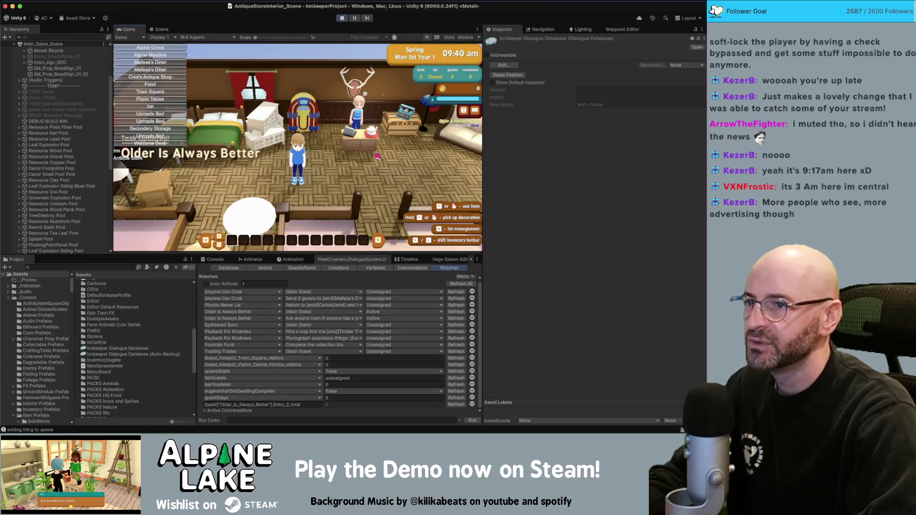
Step: Choose 'Older is Always Better!' with Oriel and click through to her lunch line
{"action": "key", "text": "e"}
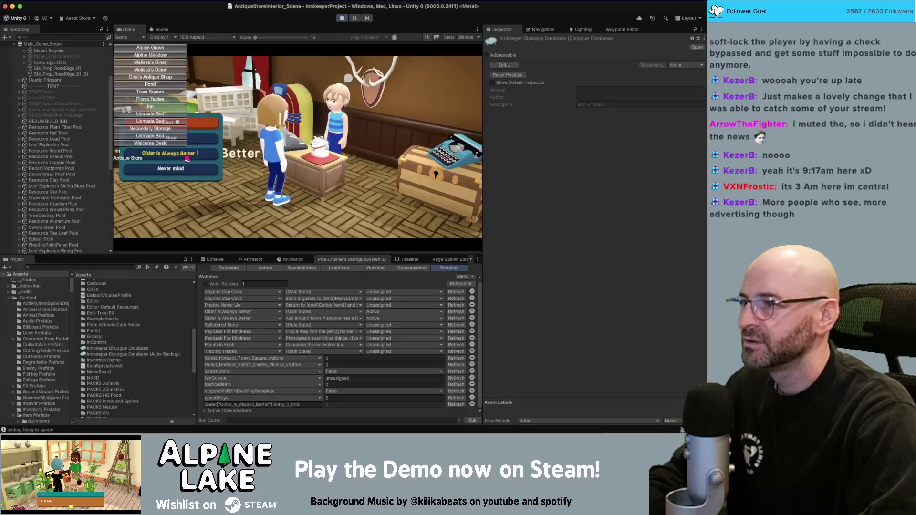
{"action": "left_click", "coordinate": [215, 166]}
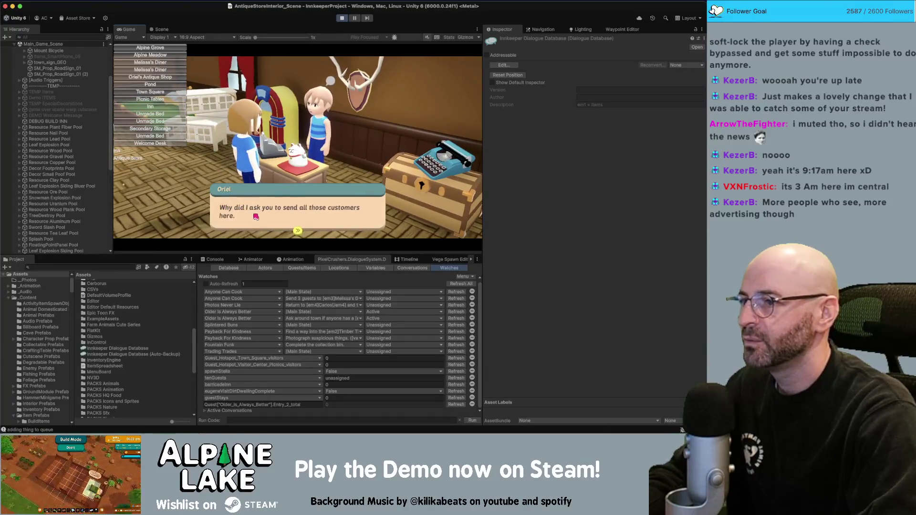
{"action": "left_click", "coordinate": [350, 206]}
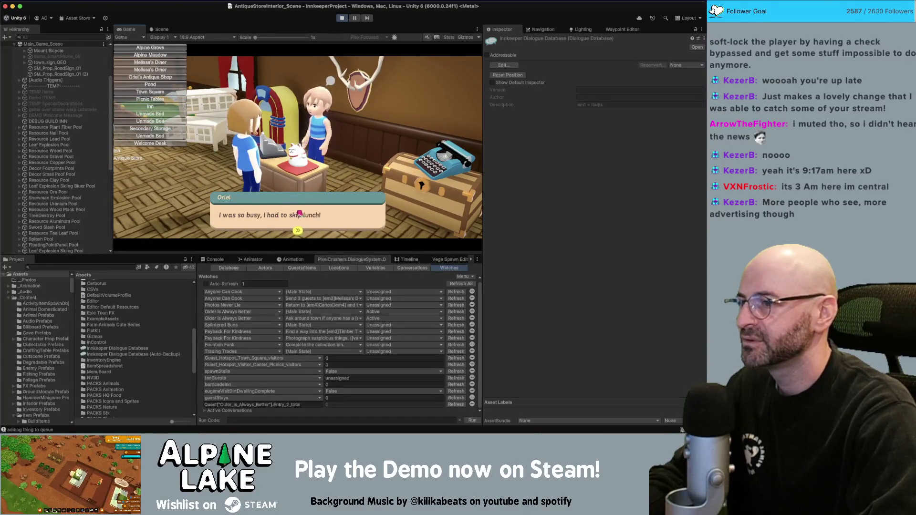
{"action": "left_click", "coordinate": [350, 218]}
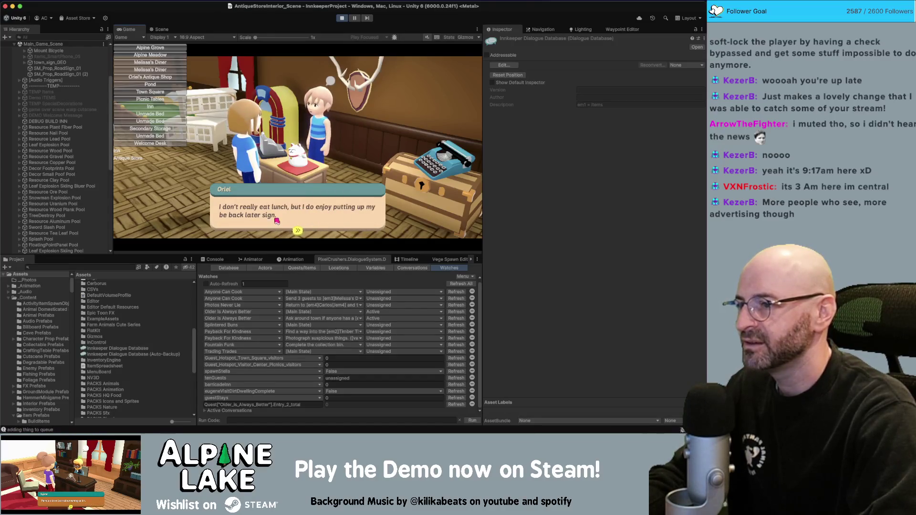
{"action": "left_click", "coordinate": [323, 219]}
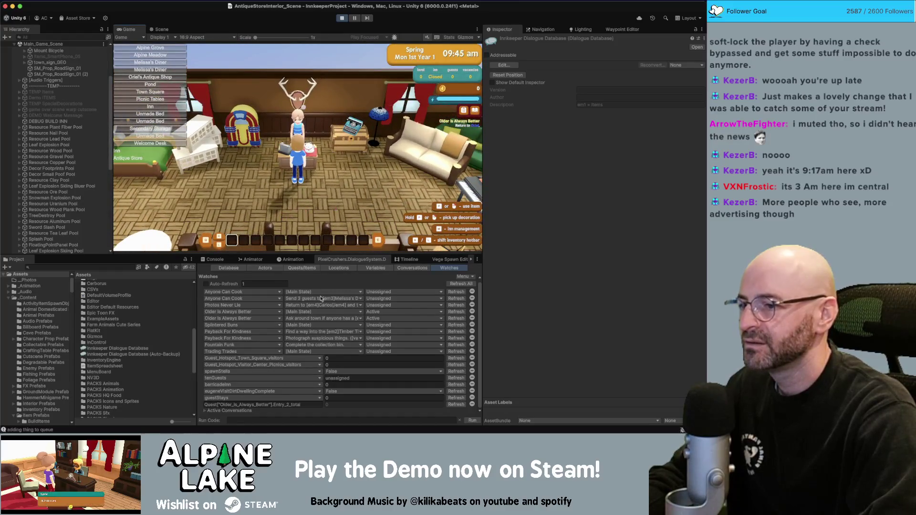
{"action": "left_click", "coordinate": [411, 267]}
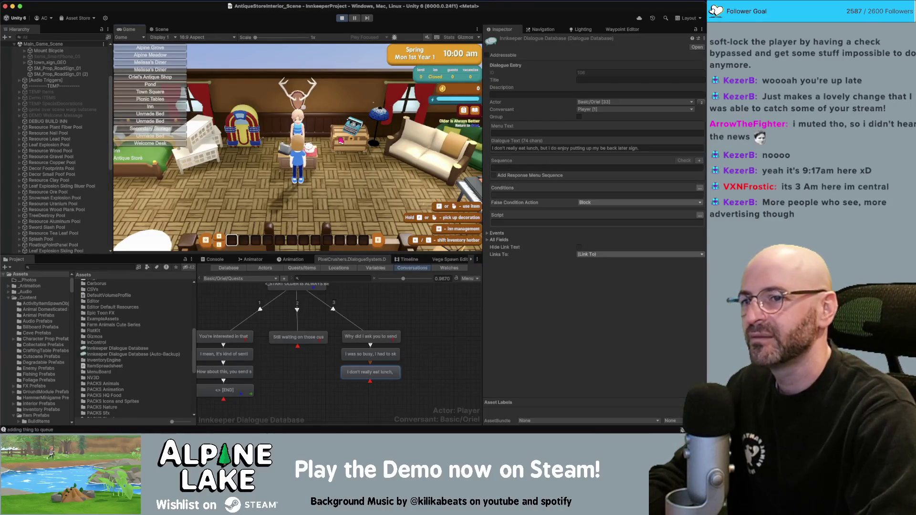
Step: Walk the player away from and back to Oriel's counter, then stop the game
{"action": "key", "text": "s"}
{"action": "key", "text": "w"}
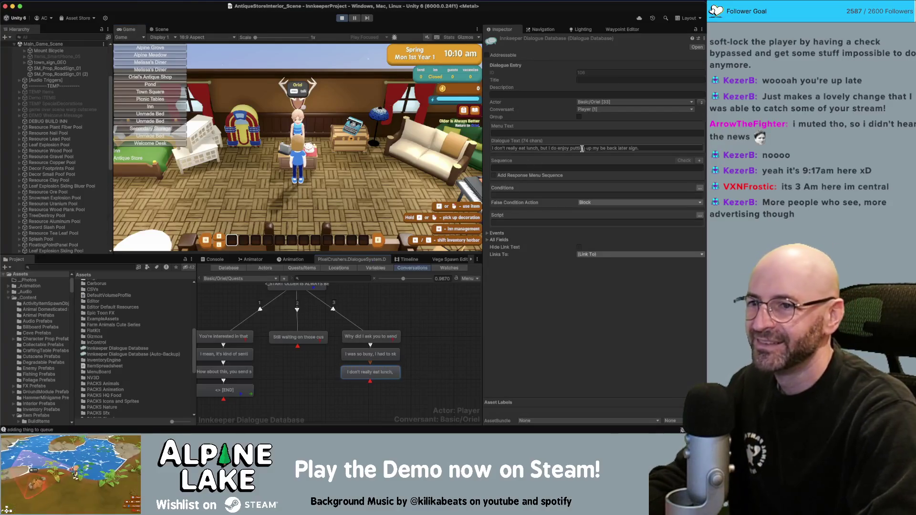
{"action": "left_click", "coordinate": [338, 19]}
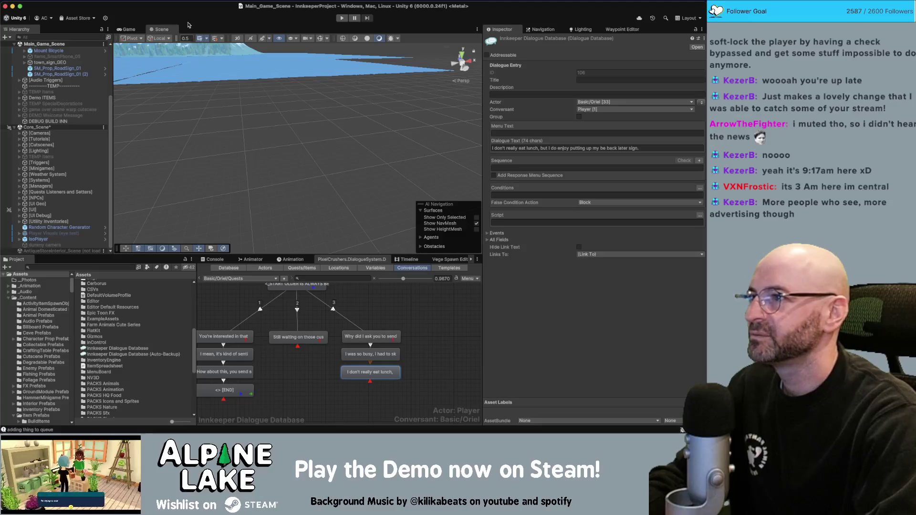
{"action": "left_click", "coordinate": [443, 322]}
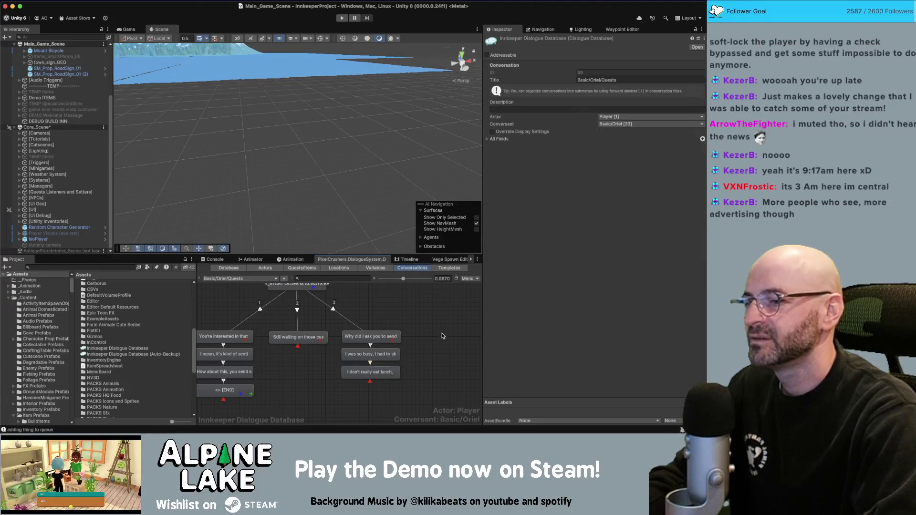
{"action": "scroll", "coordinate": [428, 327], "scroll_direction": "down", "scroll_amount": 3}
{"action": "scroll", "coordinate": [414, 323], "scroll_direction": "up", "scroll_amount": 2}
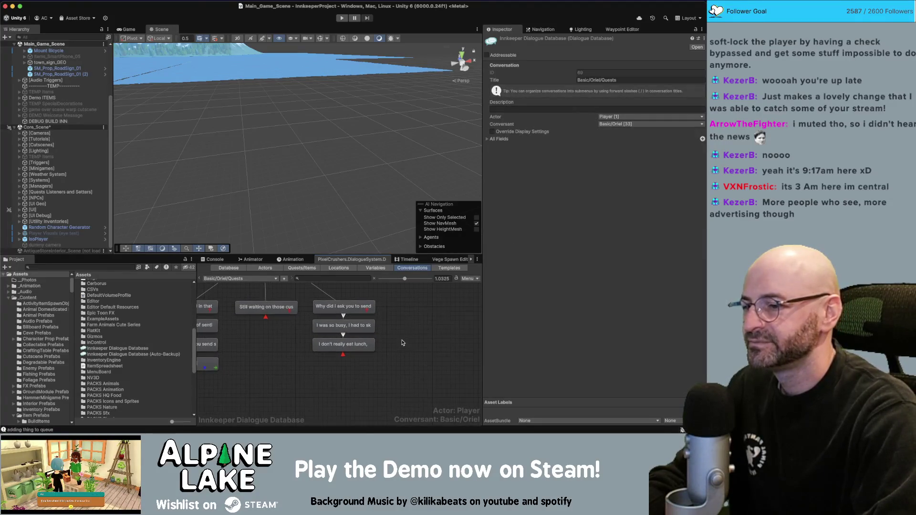
{"action": "left_click", "coordinate": [368, 344]}
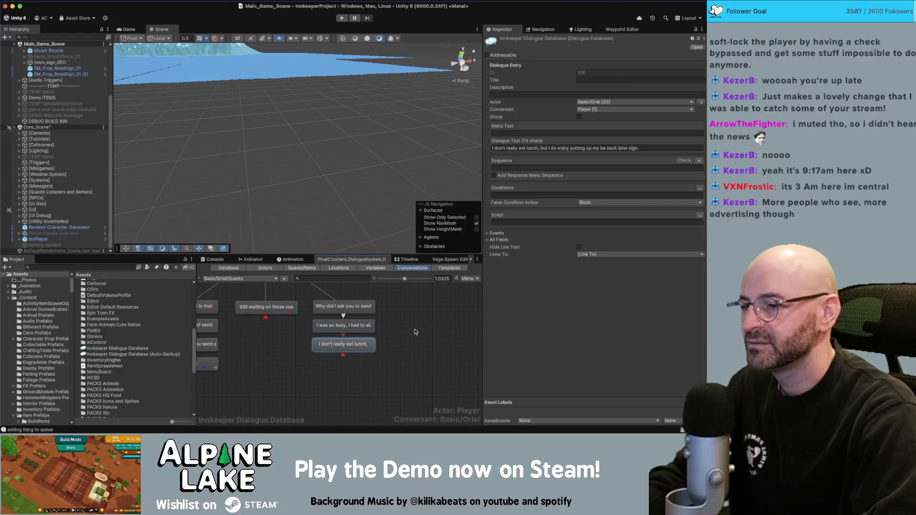
{"action": "left_click", "coordinate": [647, 148]}
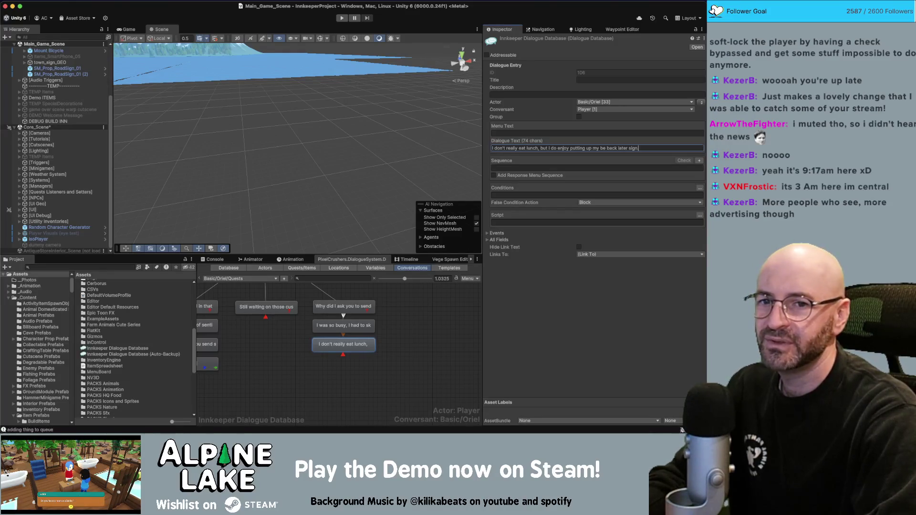
{"action": "key", "text": "super+Tab"}
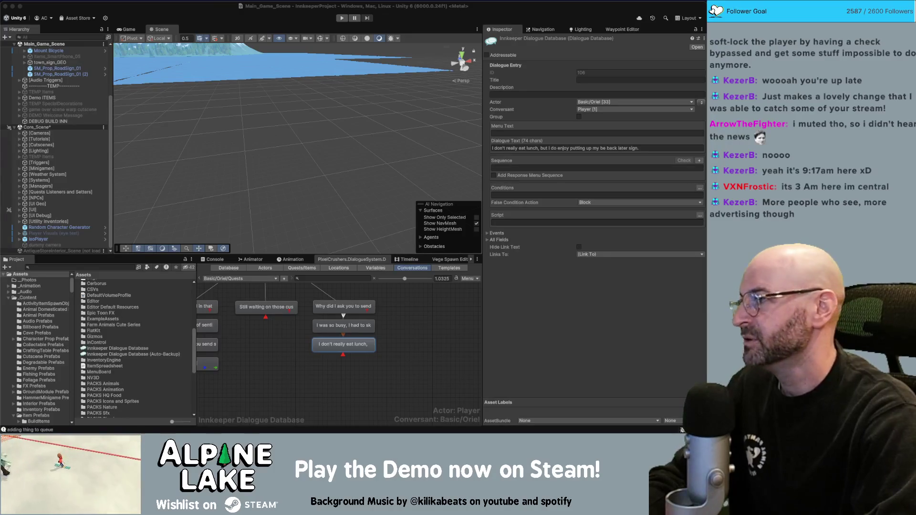
{"action": "left_click", "coordinate": [422, 315]}
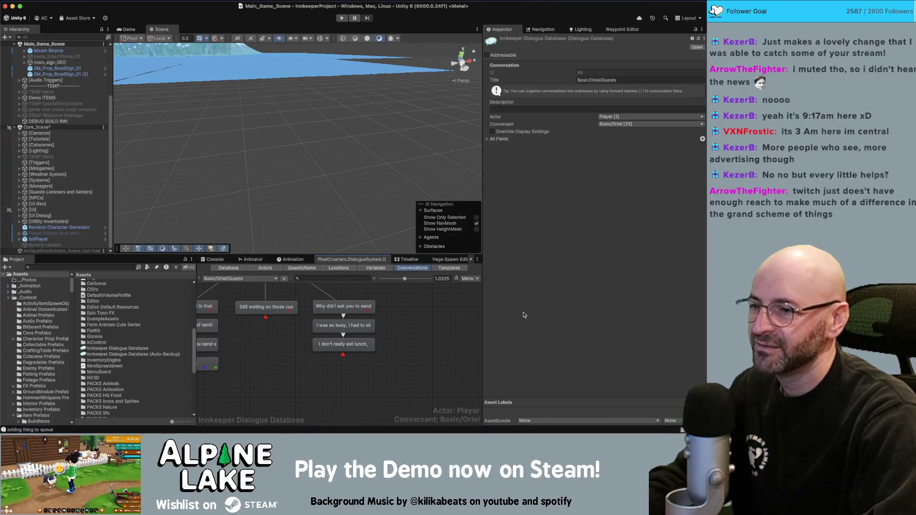
{"action": "scroll", "coordinate": [441, 334], "scroll_direction": "down", "scroll_amount": 3}
{"action": "scroll", "coordinate": [448, 303], "scroll_direction": "down", "scroll_amount": 4}
{"action": "scroll", "coordinate": [435, 310], "scroll_direction": "down", "scroll_amount": 2}
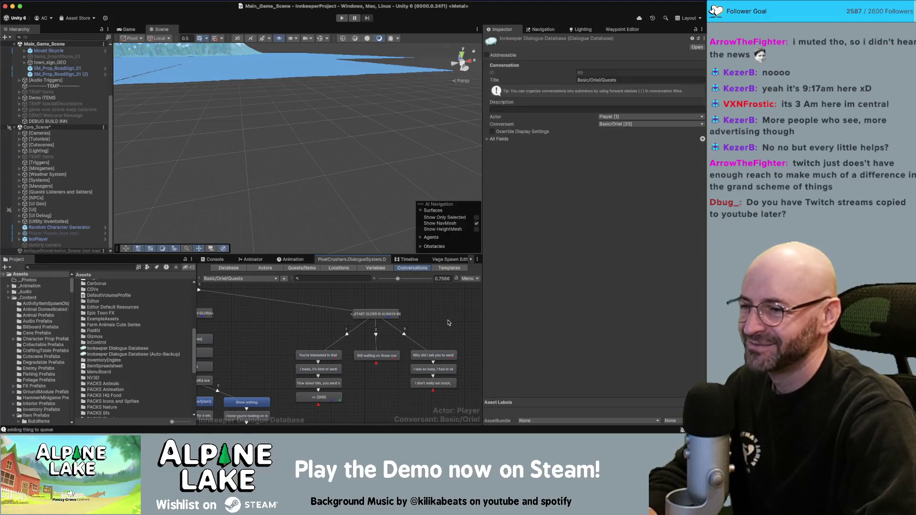
{"action": "left_click_drag", "start_coordinate": [448, 323], "coordinate": [399, 321]}
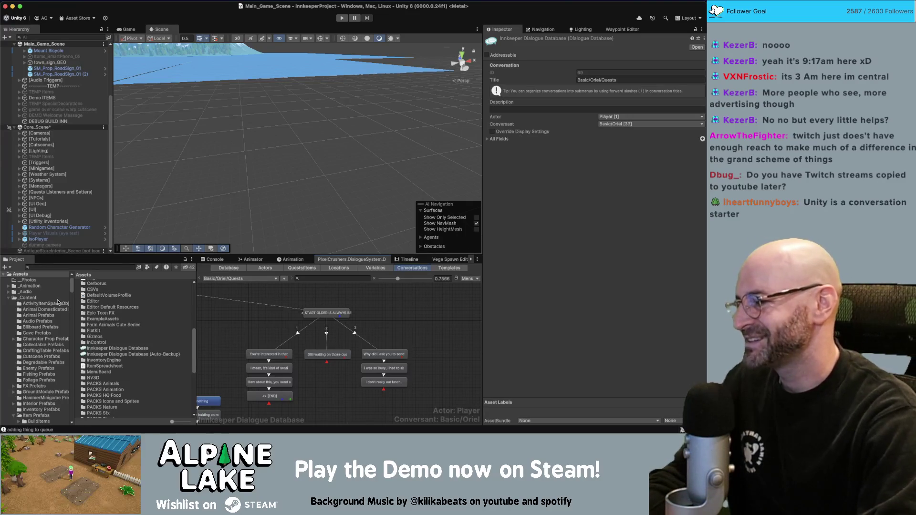
{"action": "left_click", "coordinate": [385, 306]}
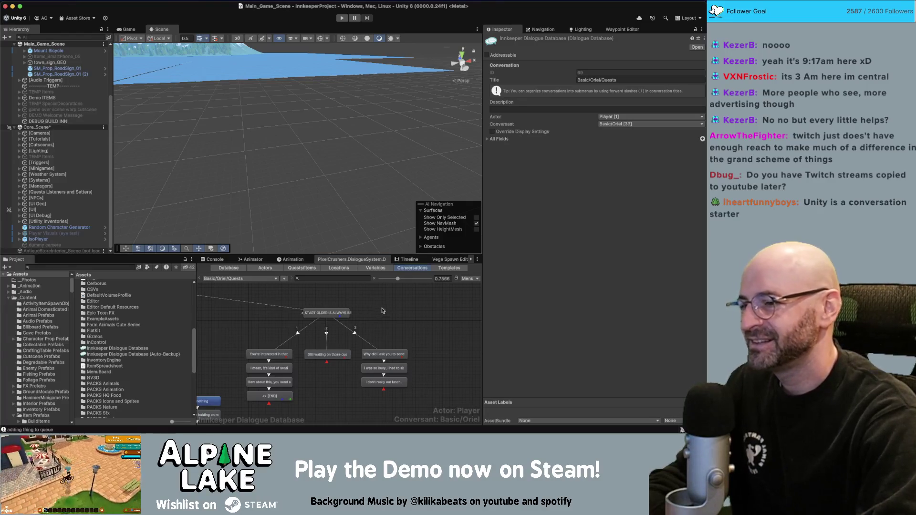
{"action": "left_click", "coordinate": [351, 332]}
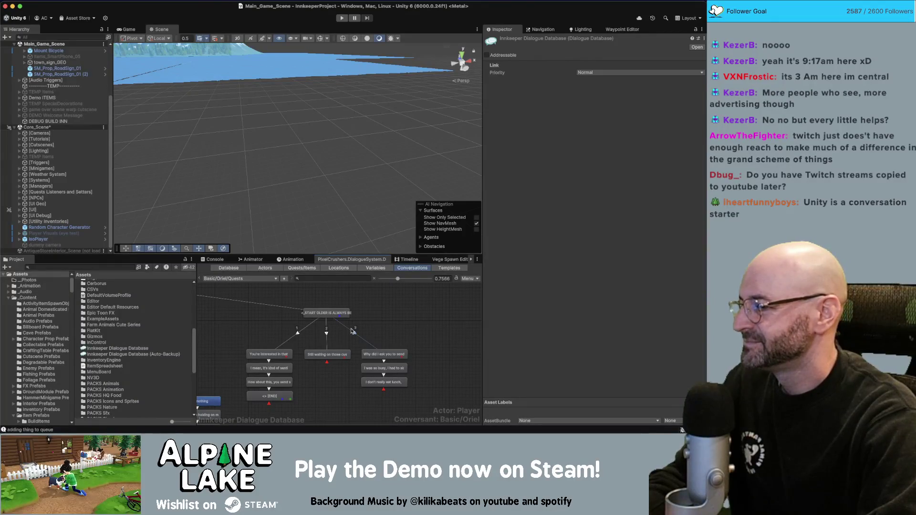
{"action": "left_click", "coordinate": [352, 331]}
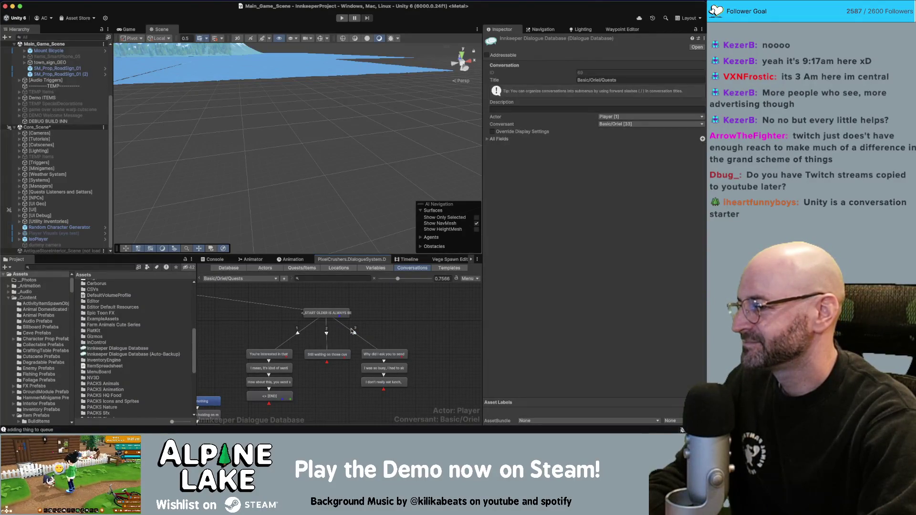
{"action": "left_click", "coordinate": [352, 331]}
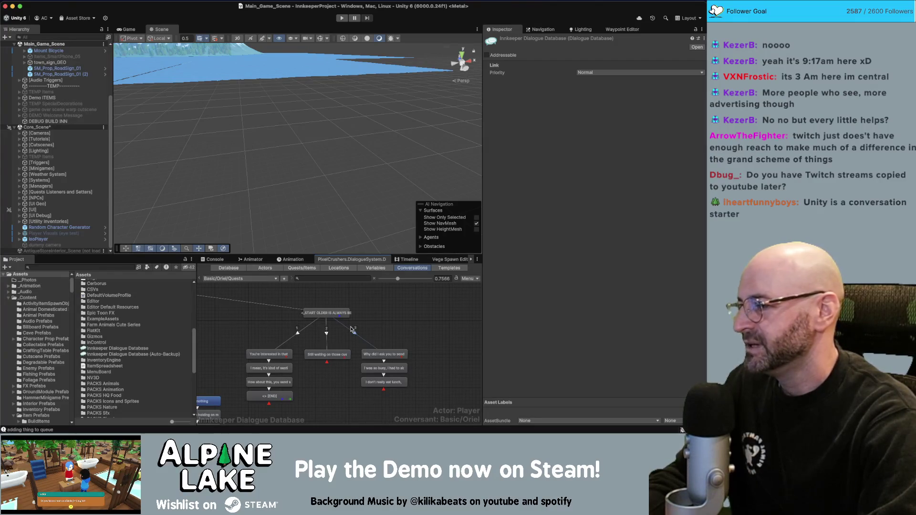
{"action": "left_click", "coordinate": [378, 313]}
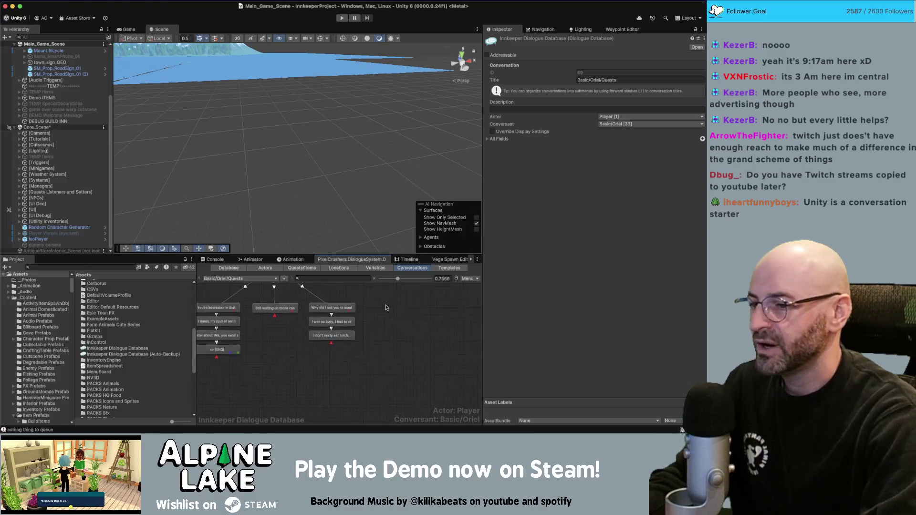
Step: Add a child node after the lunch reply where Oriel says 'Anyway, here you go.'
{"action": "scroll", "coordinate": [439, 353], "scroll_direction": "up", "scroll_amount": 3}
{"action": "left_click", "coordinate": [331, 337]}
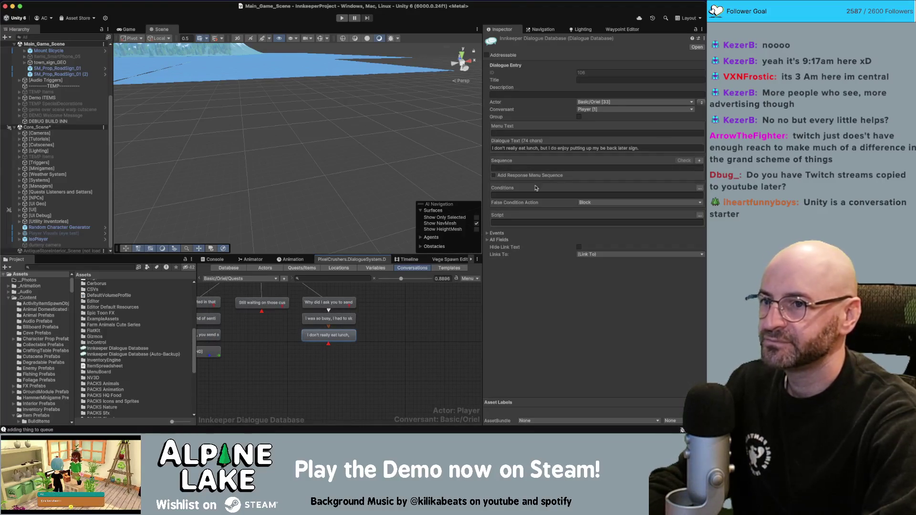
{"action": "right_click", "coordinate": [345, 335]}
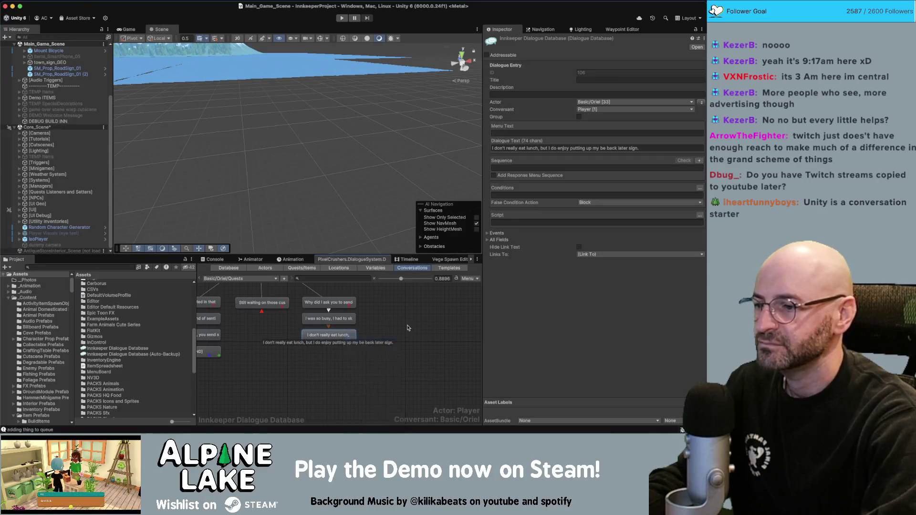
{"action": "left_click", "coordinate": [363, 338]}
{"action": "left_click", "coordinate": [701, 102]}
{"action": "left_click", "coordinate": [567, 147]}
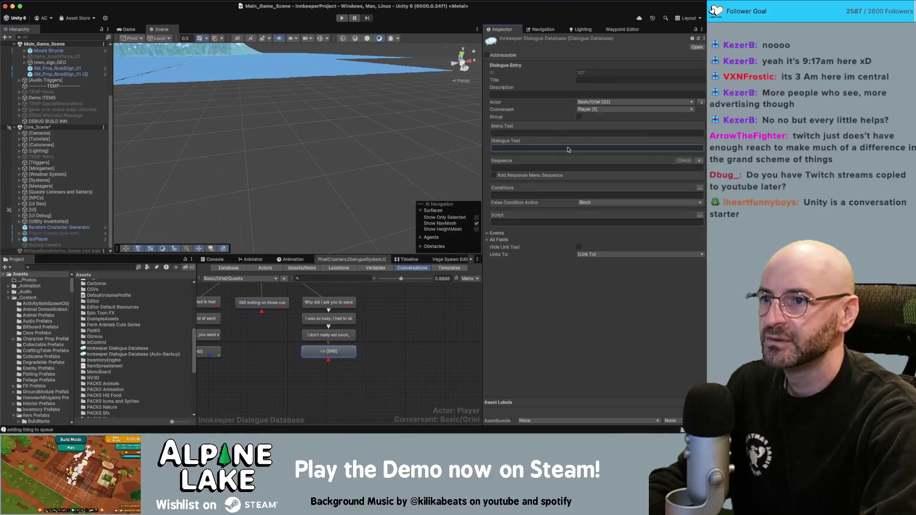
{"action": "type", "text": "Anyway,"}
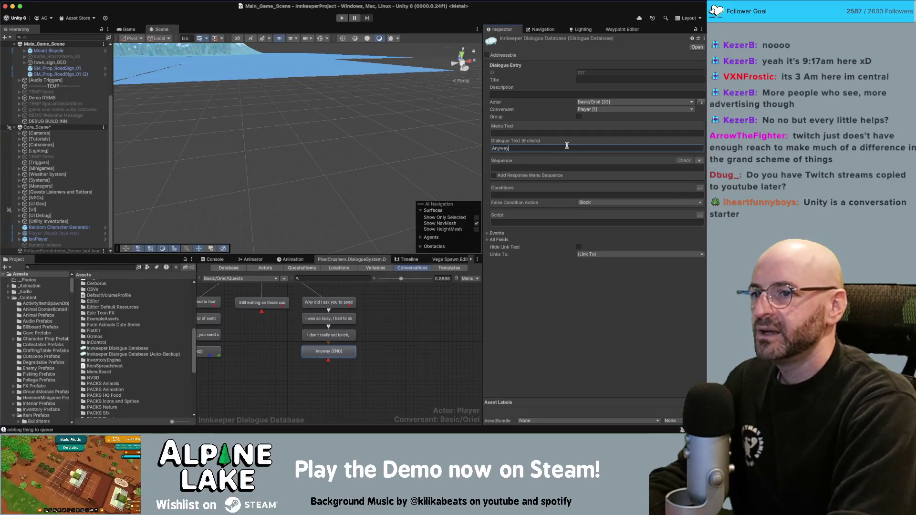
{"action": "type", "text": " here you go."}
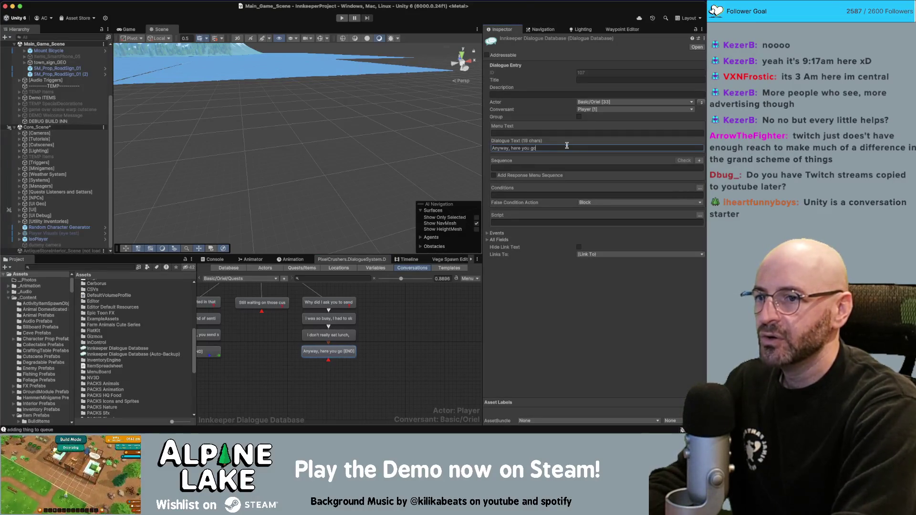
Step: Add an END node after it with Oriel speaking and a Continue() sequence
{"action": "right_click", "coordinate": [329, 332]}
{"action": "left_click", "coordinate": [387, 339]}
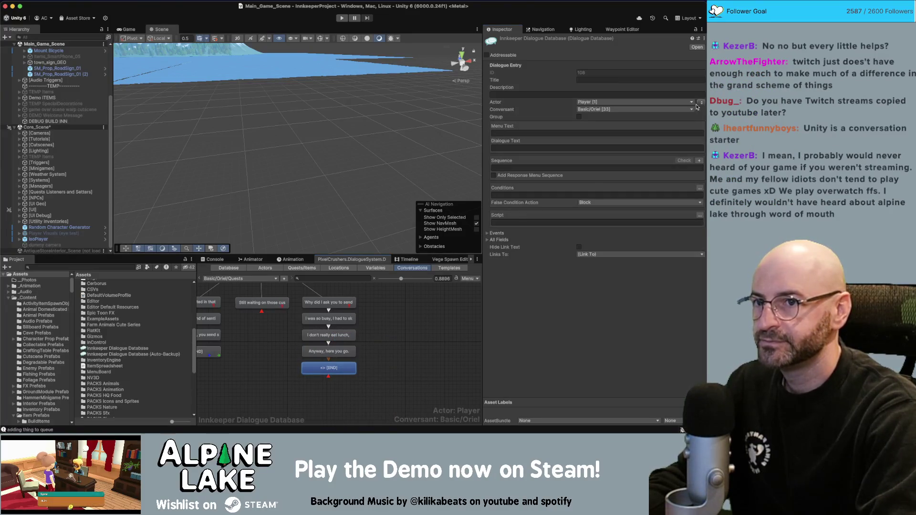
{"action": "left_click", "coordinate": [700, 103]}
{"action": "left_click", "coordinate": [533, 165]}
{"action": "type", "text": "Continue("}
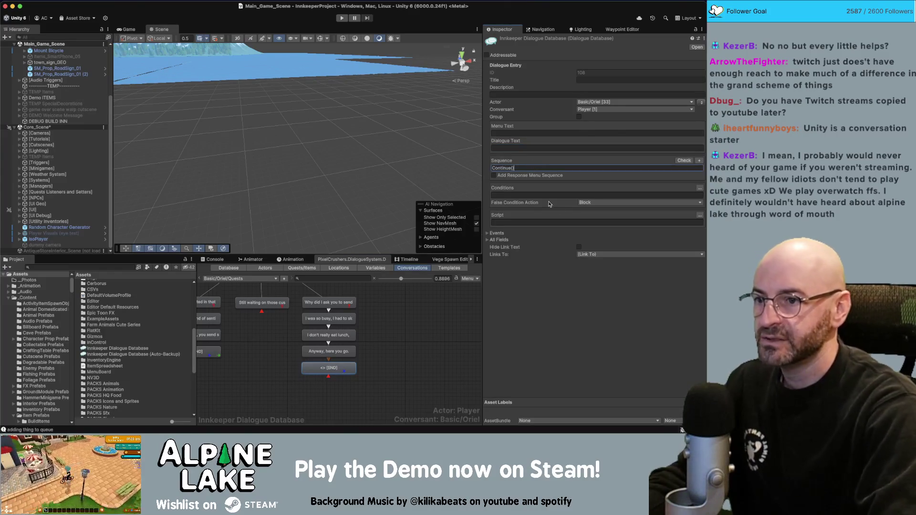
Step: Start a Quest action in the END node's Script wizard
{"action": "left_click", "coordinate": [654, 222]}
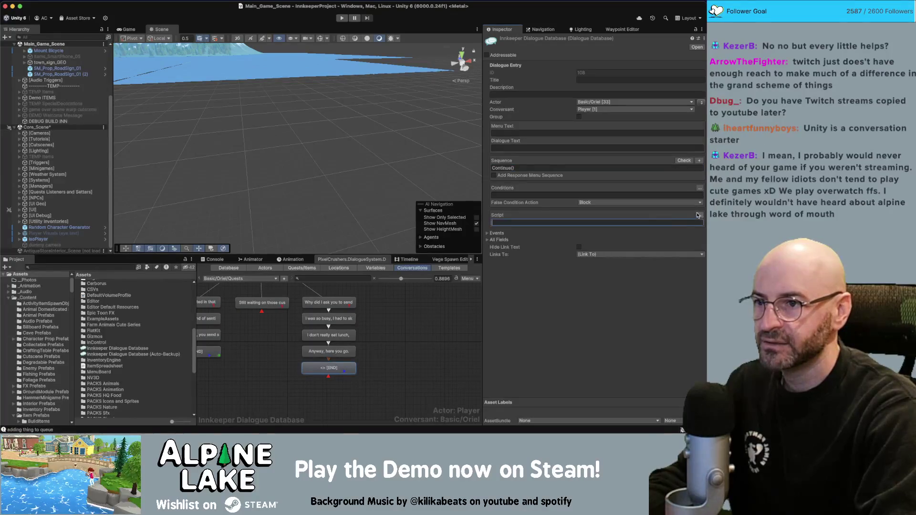
{"action": "left_click", "coordinate": [699, 215]}
{"action": "left_click", "coordinate": [495, 223]}
{"action": "left_click", "coordinate": [518, 224]}
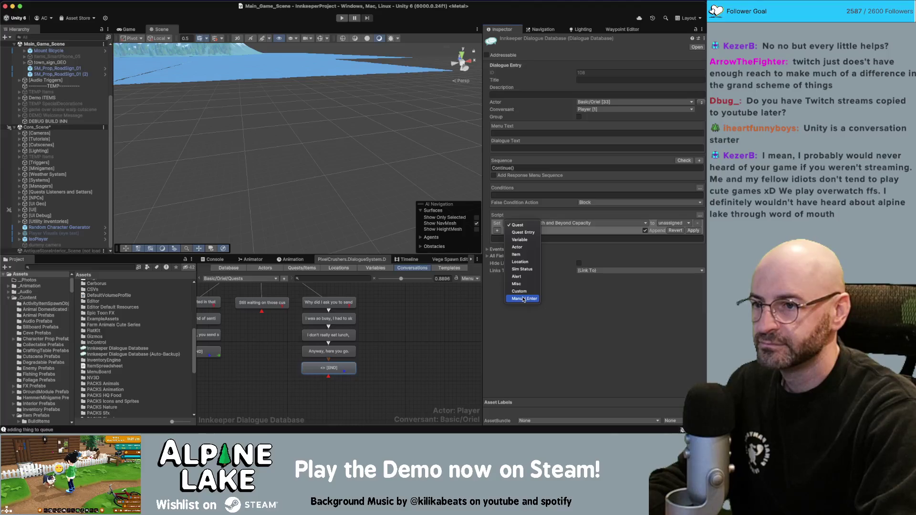
{"action": "left_click", "coordinate": [462, 307]}
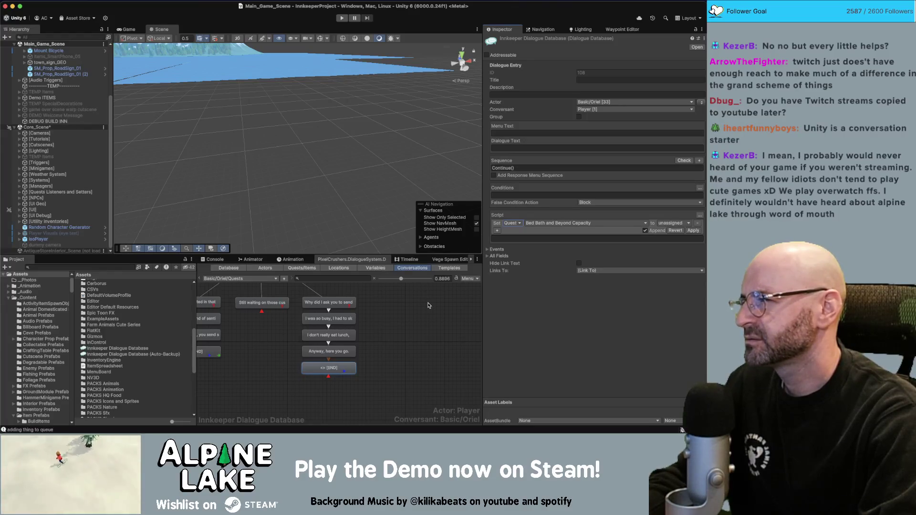
Step: Set the Older Is Always Better quest state to success in the first script action
{"action": "left_click", "coordinate": [534, 223]}
{"action": "left_click", "coordinate": [557, 353]}
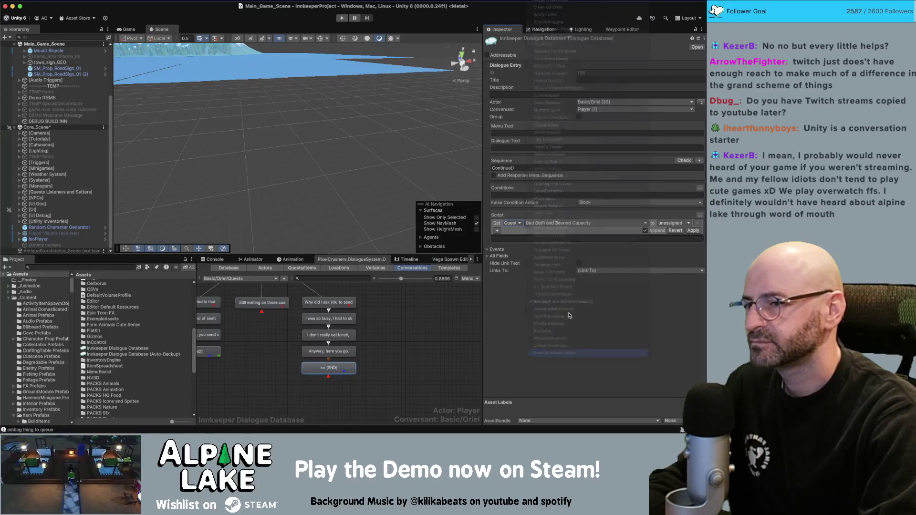
{"action": "left_click", "coordinate": [672, 223]}
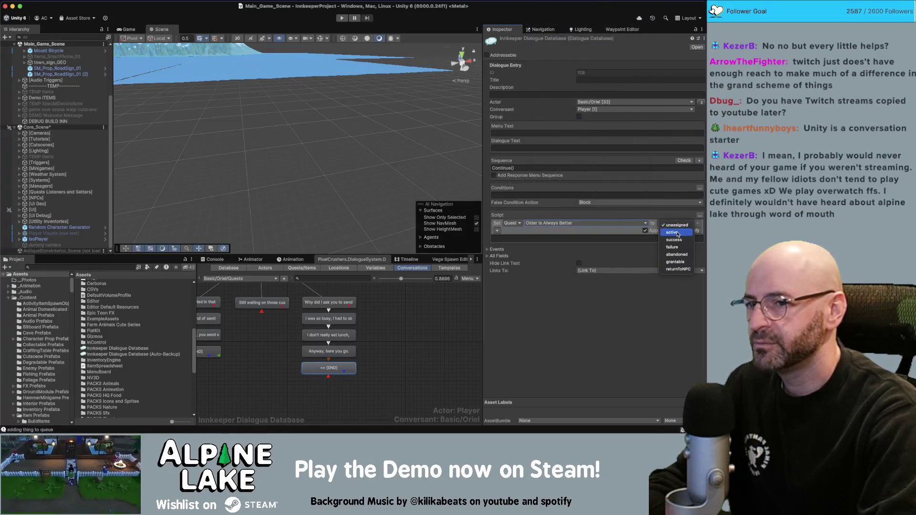
{"action": "left_click", "coordinate": [674, 240]}
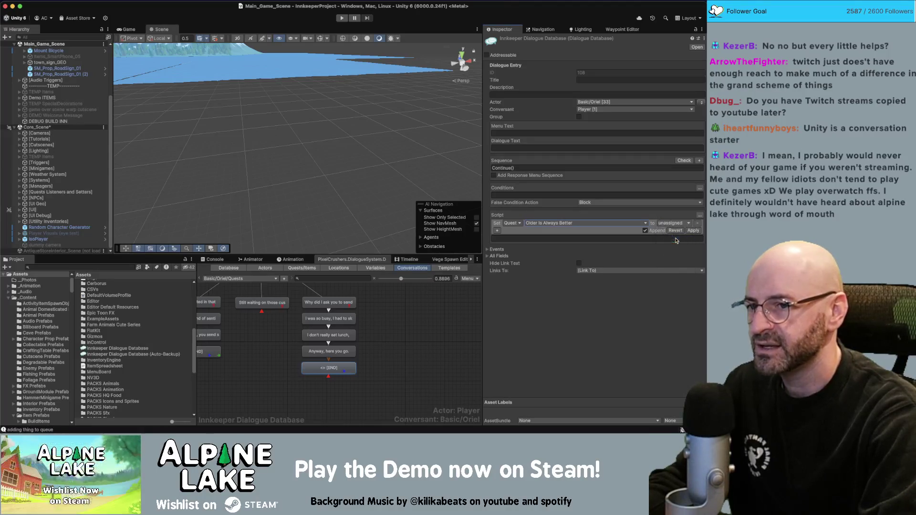
Step: Add a second action setting Older Is Always Better entry 3 to success, and apply
{"action": "left_click", "coordinate": [497, 230]}
{"action": "left_click", "coordinate": [513, 230]}
{"action": "left_click", "coordinate": [535, 231]}
{"action": "left_click", "coordinate": [546, 230]}
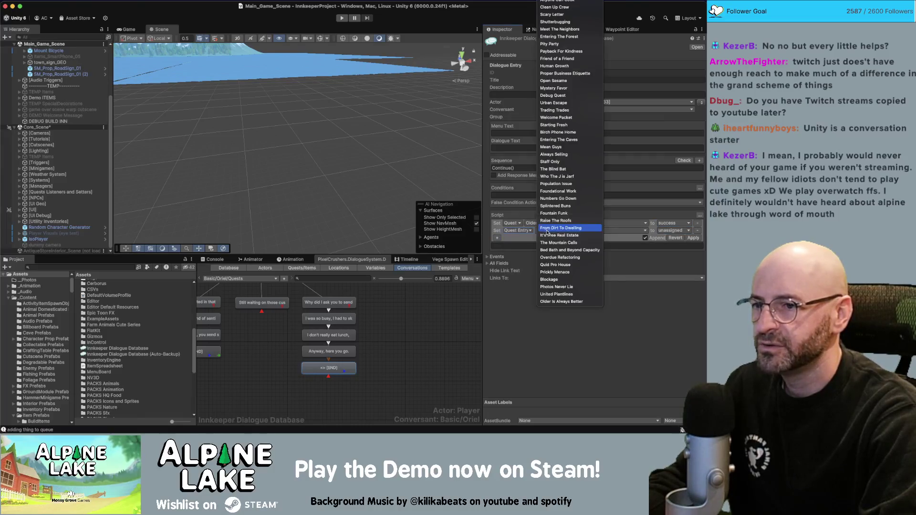
{"action": "left_click", "coordinate": [568, 302]}
{"action": "left_click", "coordinate": [601, 233]}
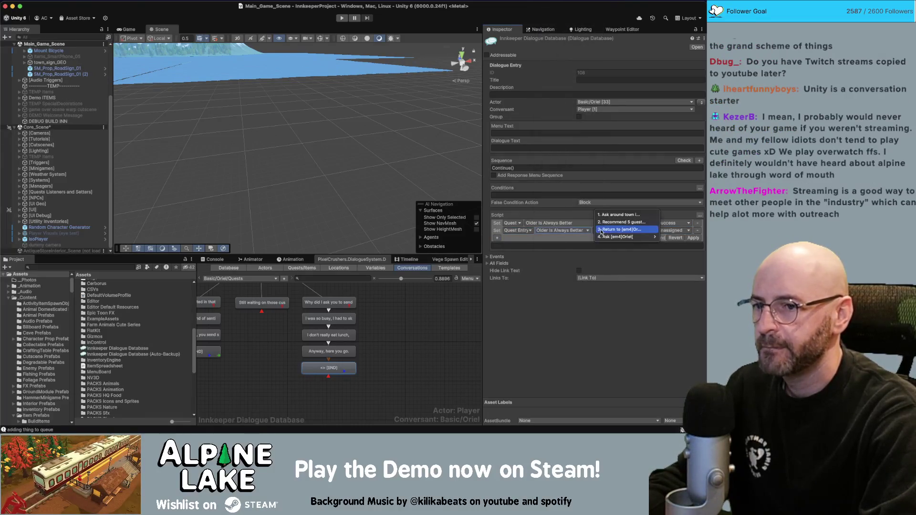
{"action": "left_click", "coordinate": [645, 232]}
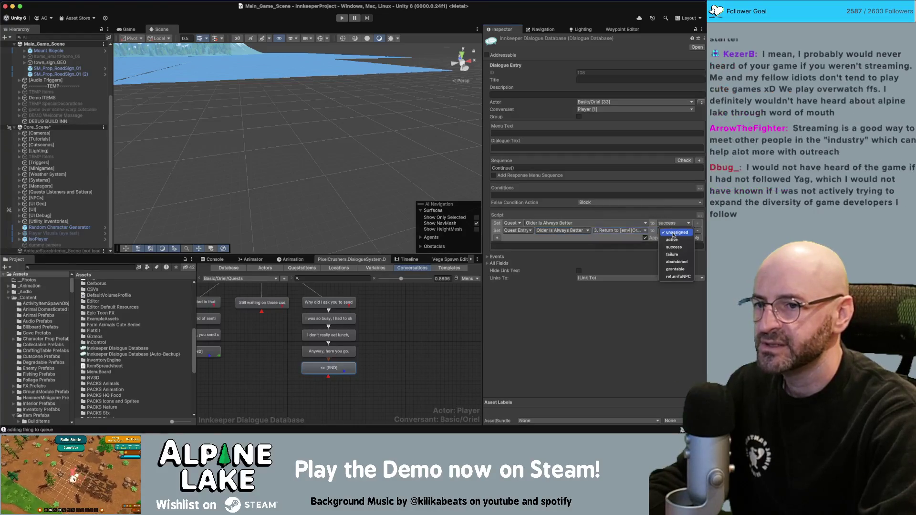
{"action": "left_click", "coordinate": [673, 230]}
{"action": "left_click", "coordinate": [691, 240]}
{"action": "left_click", "coordinate": [691, 240]}
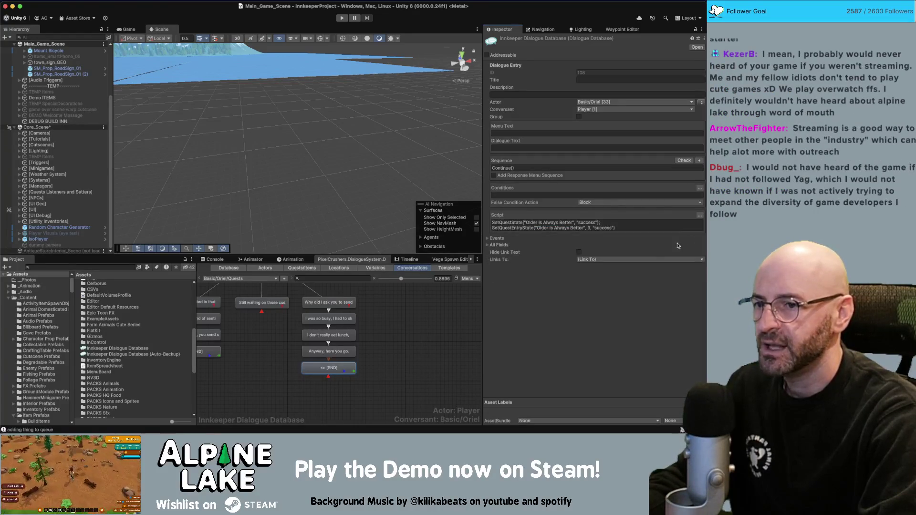
{"action": "left_click", "coordinate": [111, 267]}
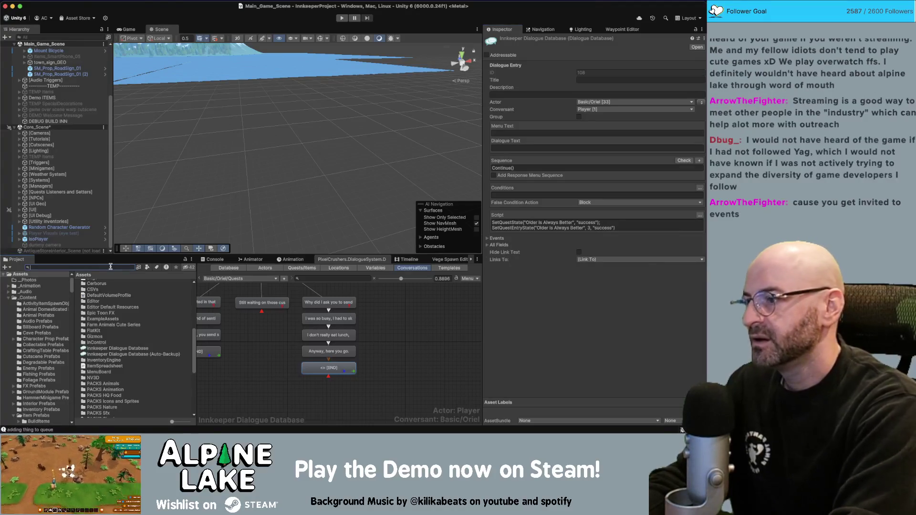
Step: Duplicate QReward Its Free Realestate as 'QReward Older Is Always Better' and set its Quest Name to that quest
{"action": "type", "text": "qrewa"}
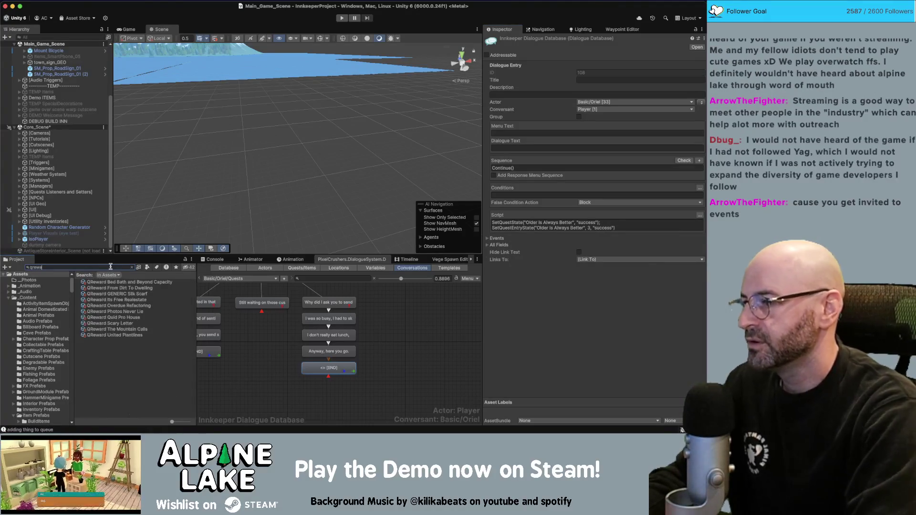
{"action": "left_click", "coordinate": [117, 329]}
{"action": "left_click", "coordinate": [167, 300]}
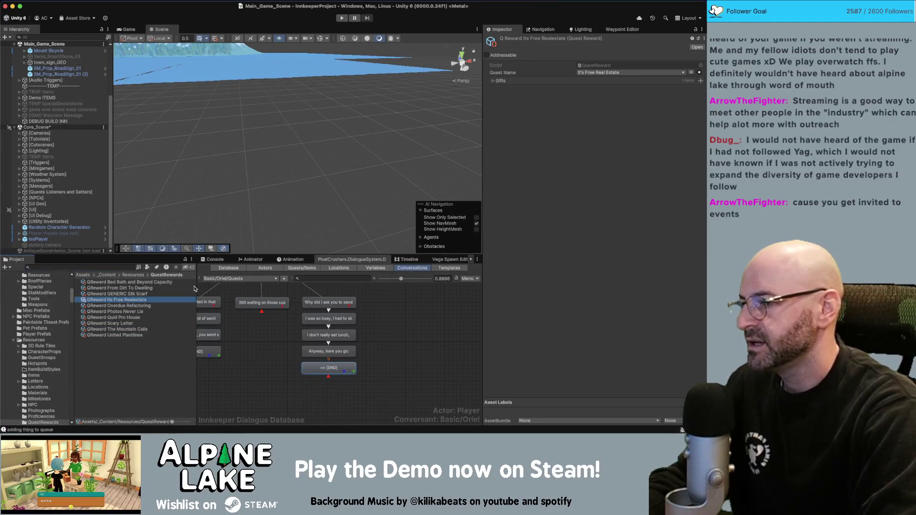
{"action": "key", "text": "super+d"}
{"action": "key", "text": "Return"}
{"action": "key", "text": "End"}
{"action": "key", "text": "shift+alt+Left"}
{"action": "key", "text": "shift+alt+Left"}
{"action": "key", "text": "shift+alt+Left"}
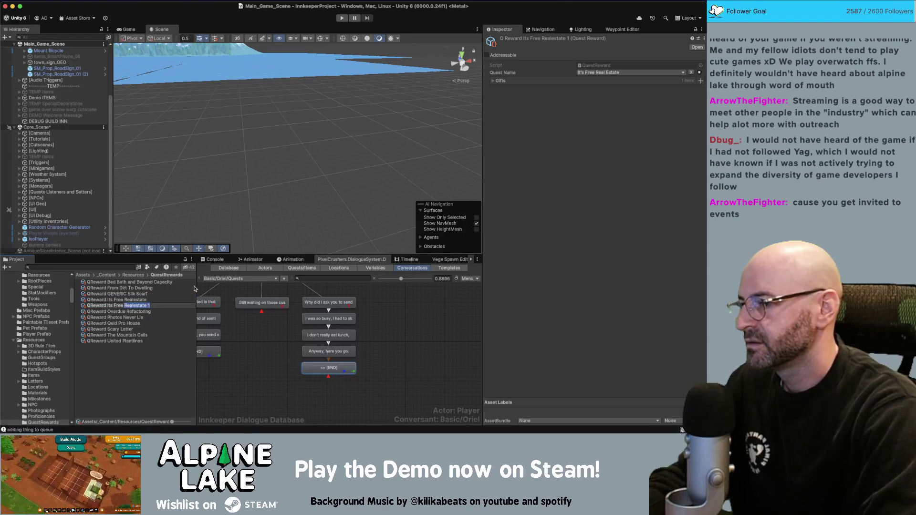
{"action": "type", "text": "Older Is Alw"}
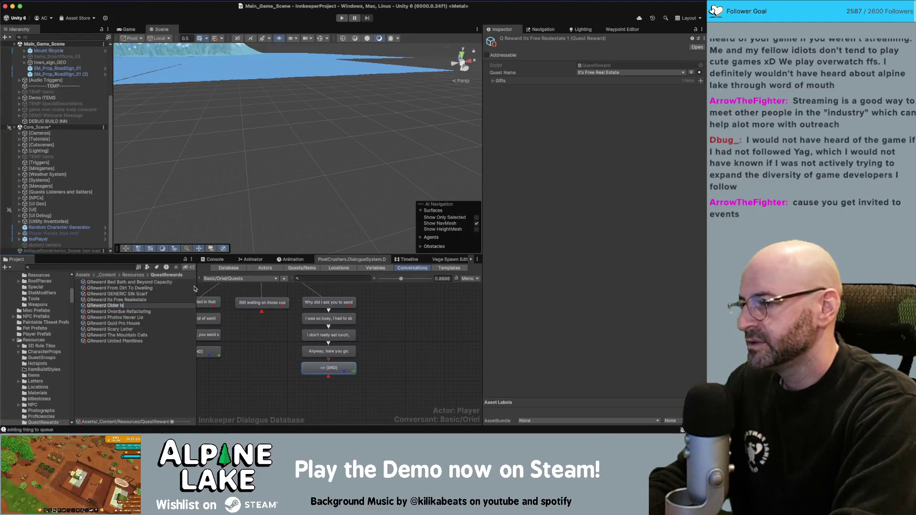
{"action": "type", "text": "ays Better"}
{"action": "key", "text": "Return"}
{"action": "left_click", "coordinate": [629, 72]}
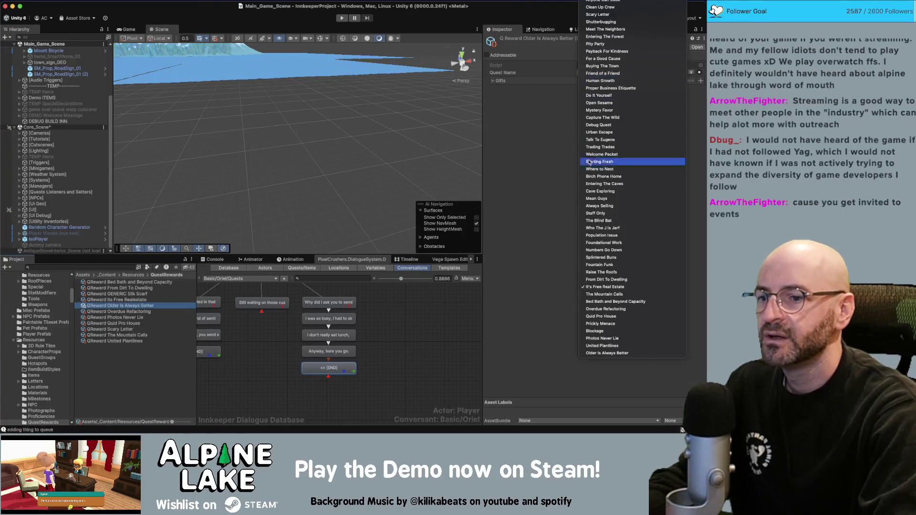
{"action": "left_click", "coordinate": [586, 353]}
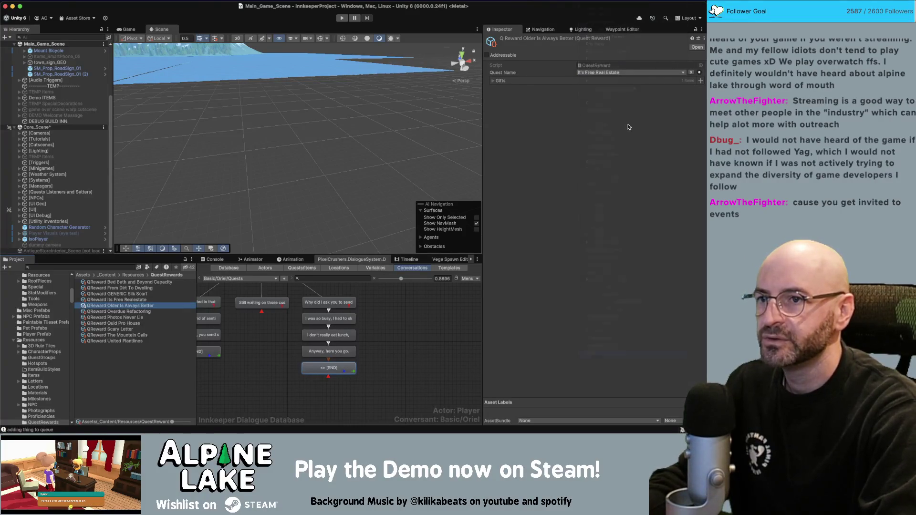
Step: Add a second gift to the reward with Decor Typewriter as its item
{"action": "left_click", "coordinate": [493, 81]}
{"action": "left_click", "coordinate": [700, 80]}
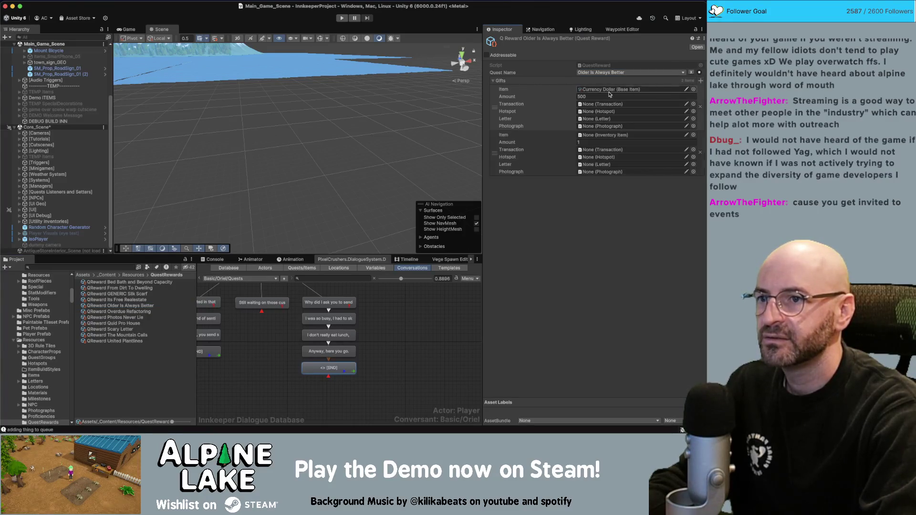
{"action": "left_click", "coordinate": [693, 135]}
{"action": "type", "text": "decor ty"}
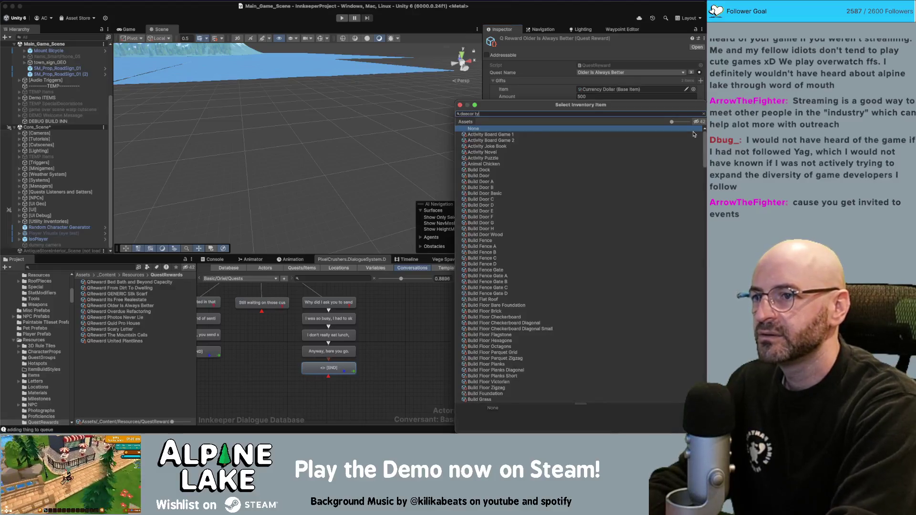
{"action": "key", "text": "BackSpace"}
{"action": "key", "text": "BackSpace"}
{"action": "key", "text": "BackSpace"}
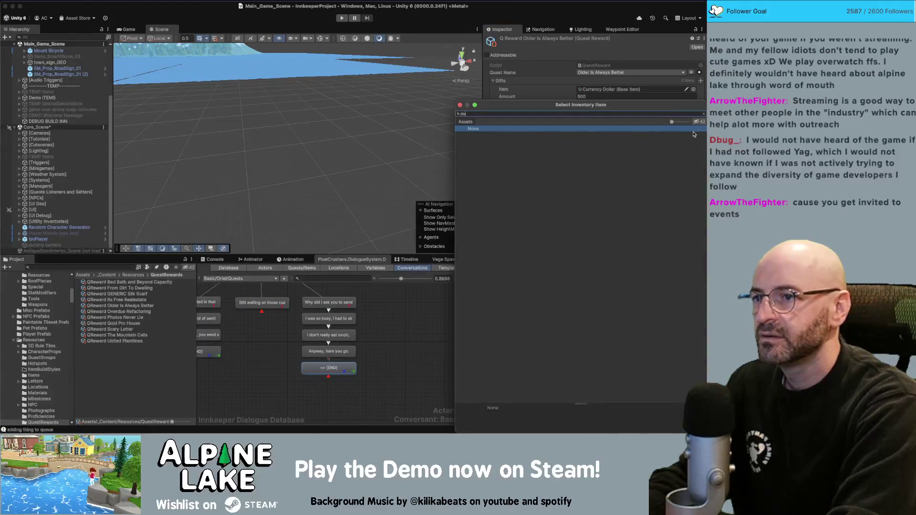
{"action": "type", "text": "pewri"}
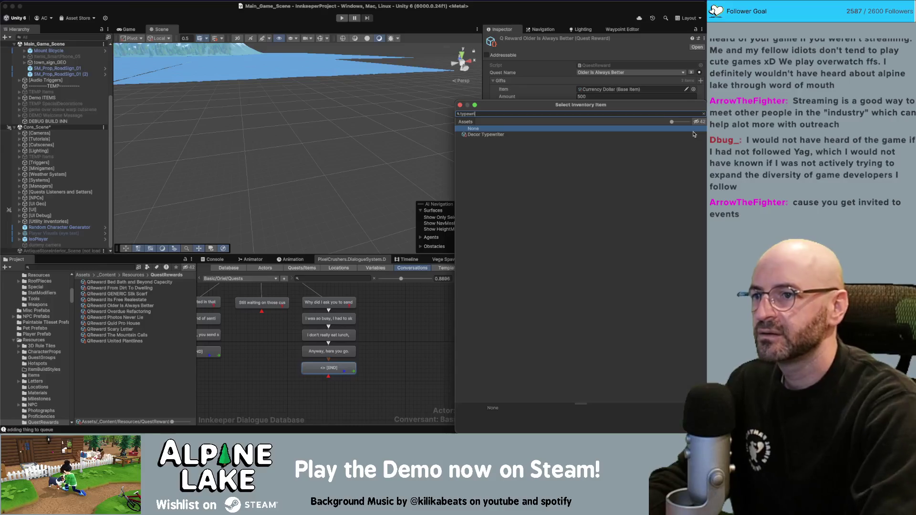
{"action": "double_click", "coordinate": [497, 137]}
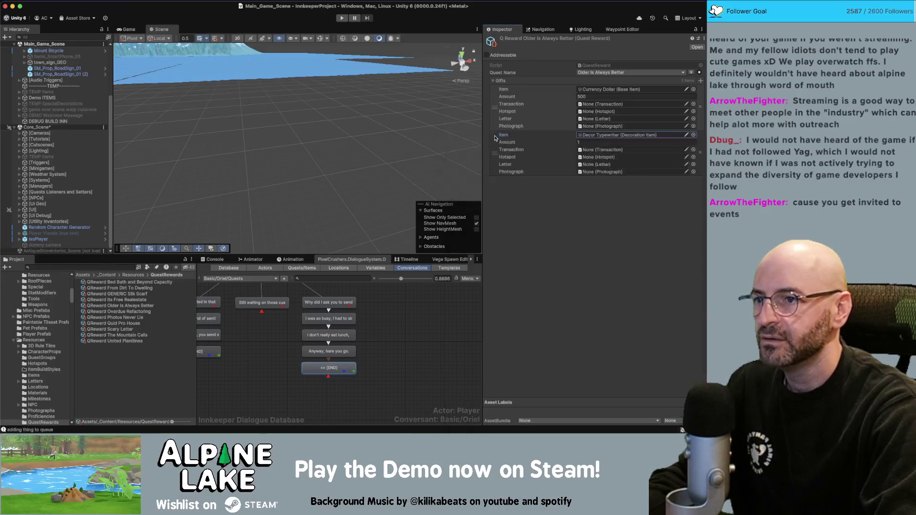
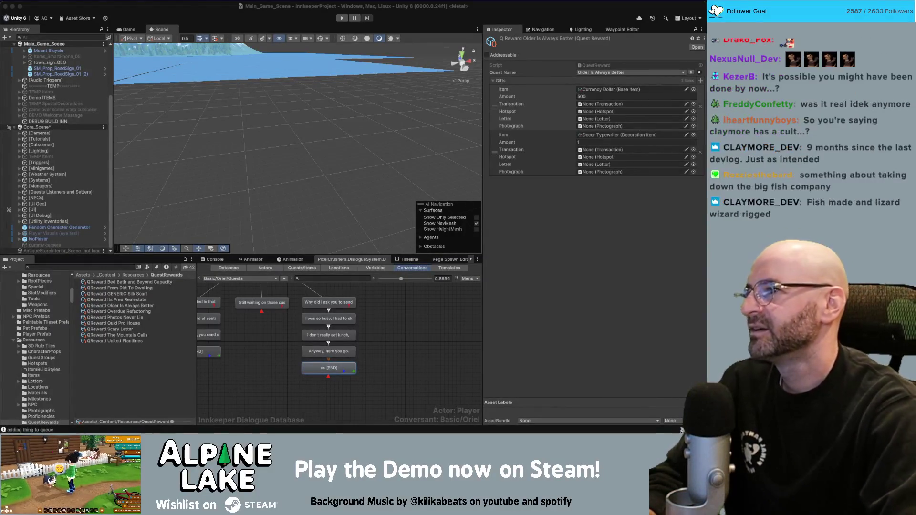
Step: Select Oriel's END node to view its script setting 'Older is Always Better' to success
{"action": "left_click", "coordinate": [197, 8]}
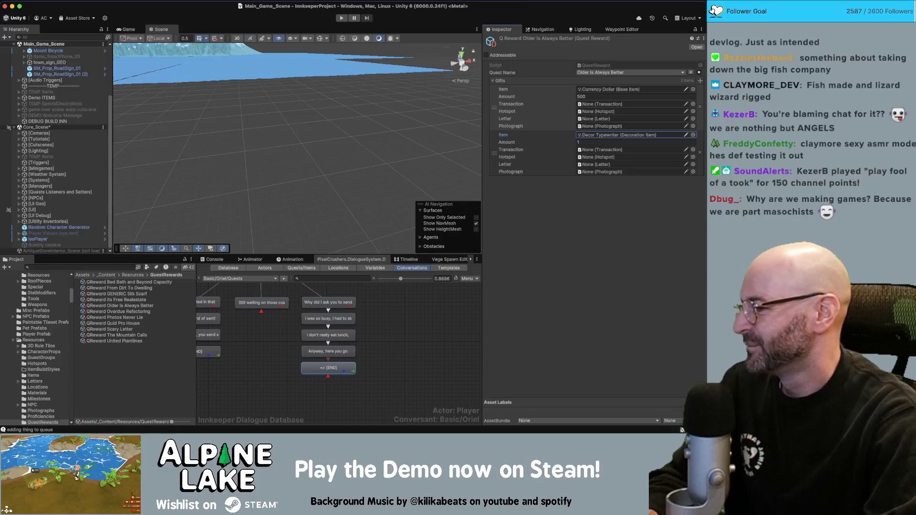
{"action": "key", "text": "super+Tab"}
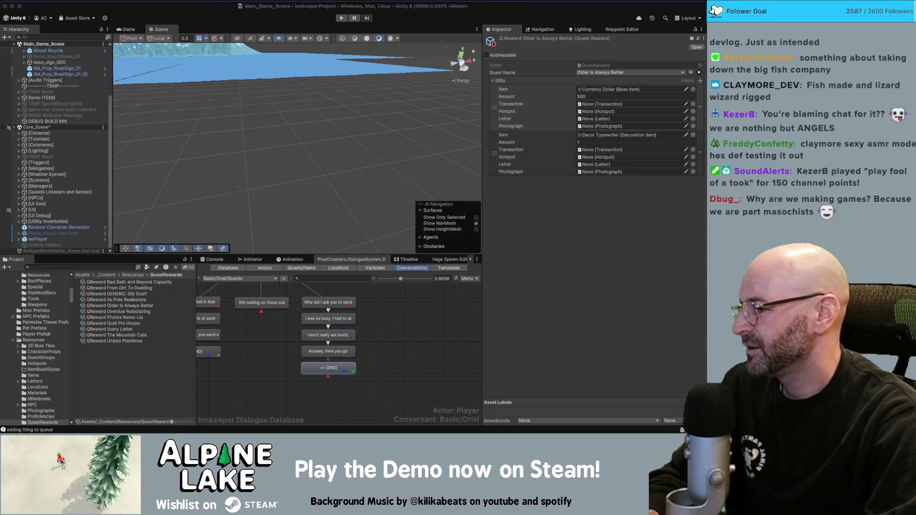
{"action": "left_click", "coordinate": [222, 20]}
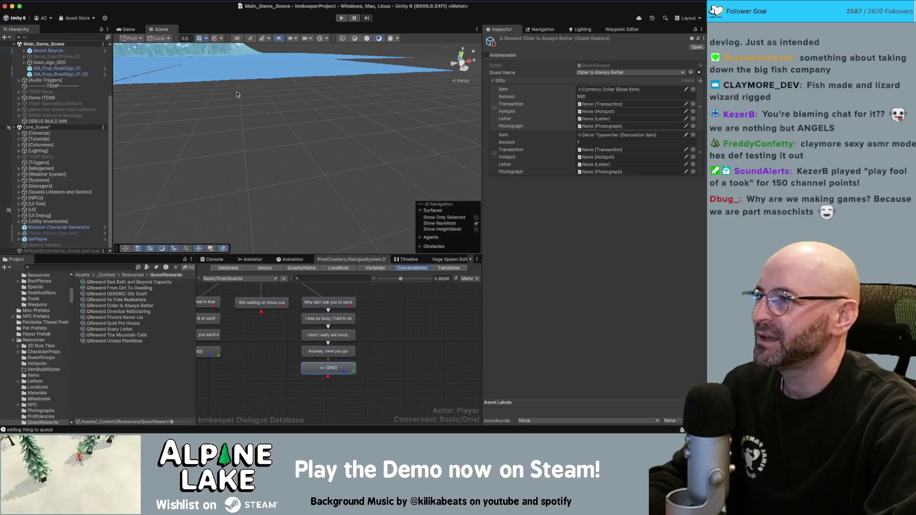
{"action": "left_click_drag", "start_coordinate": [257, 116], "coordinate": [201, 111]}
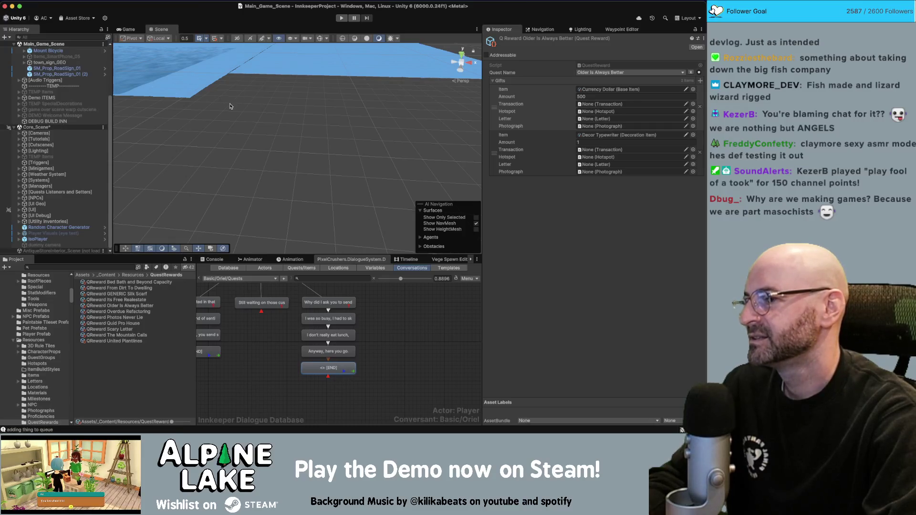
{"action": "left_click", "coordinate": [331, 365]}
{"action": "left_click", "coordinate": [530, 169]}
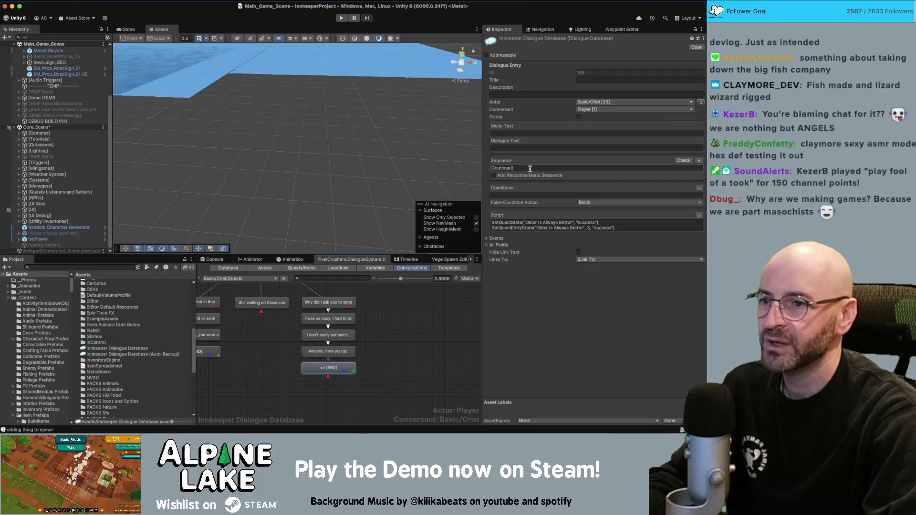
Step: Set the END entry's sequence to Continue() and launch Play mode
{"action": "key", "text": "super+Tab"}
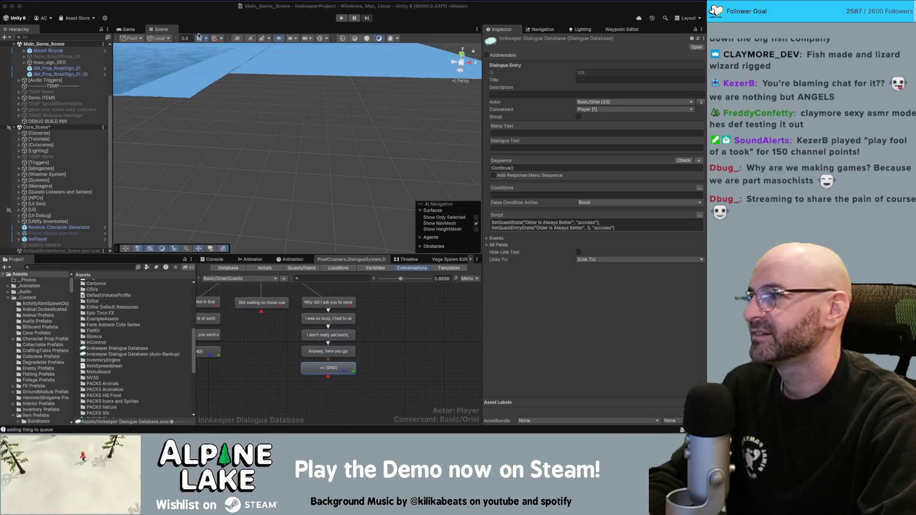
{"action": "left_click", "coordinate": [412, 332]}
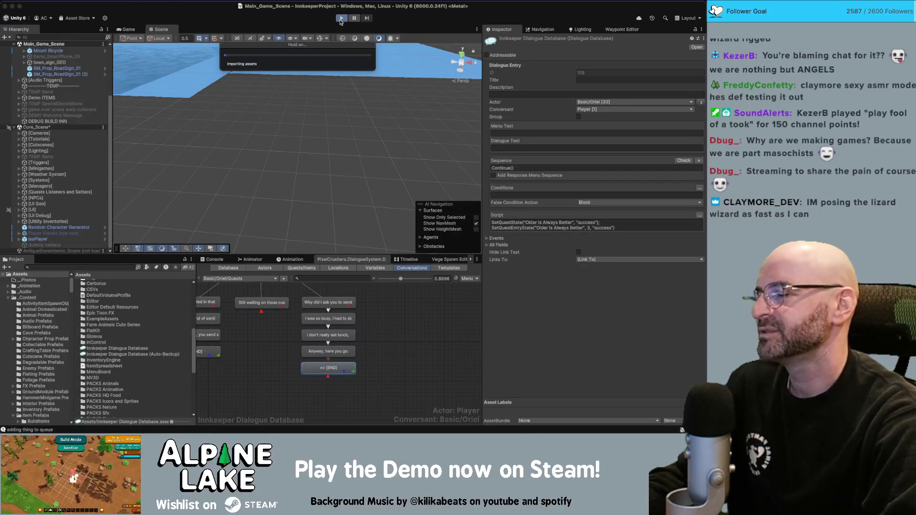
Step: Wait for the game to run in Play mode, leaving the Miro Innkeep flowchart in front
{"action": "key", "text": "super+Tab"}
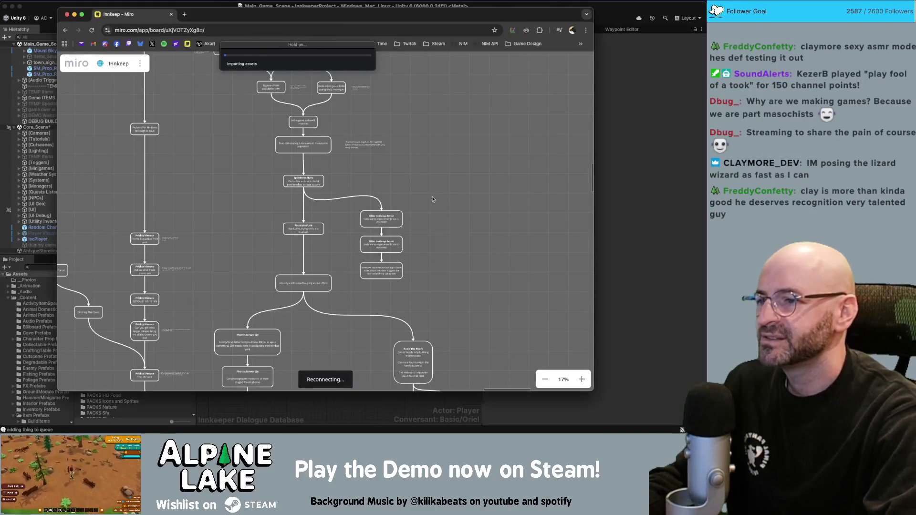
{"action": "key", "text": "super+Tab"}
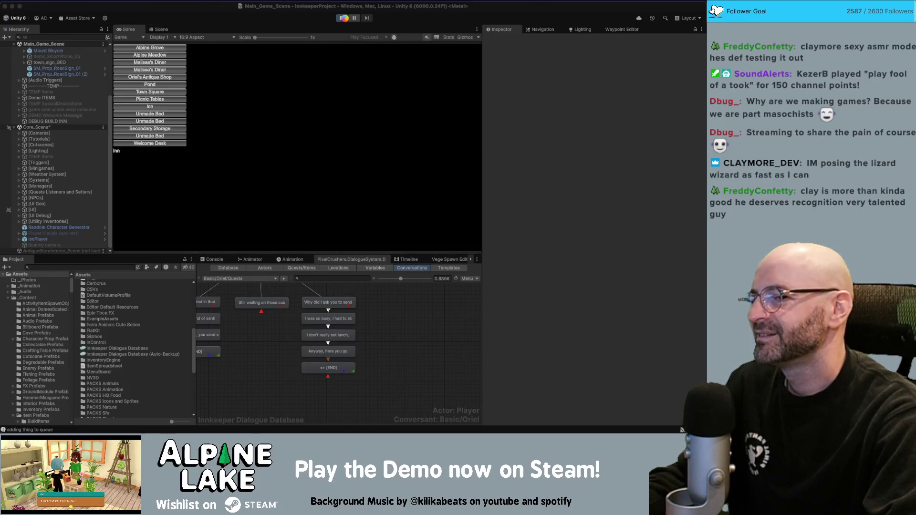
{"action": "key", "text": "super+Tab"}
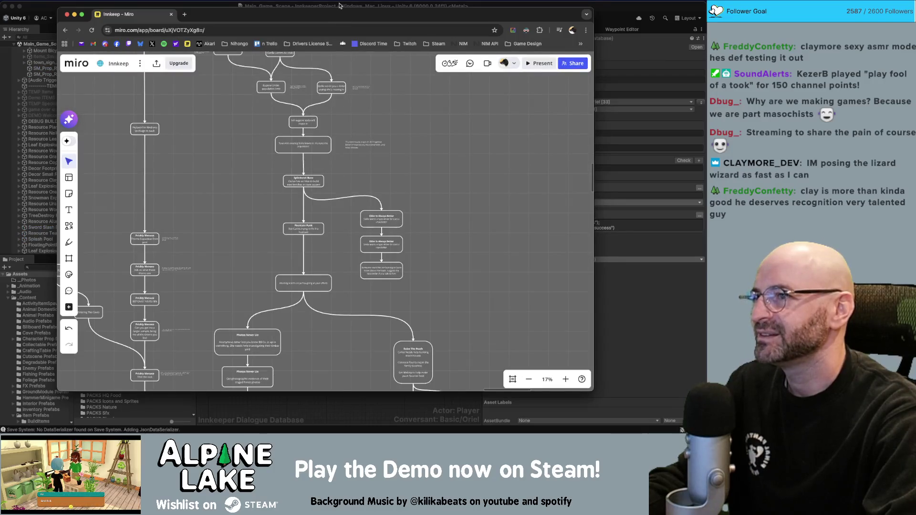
{"action": "key", "text": "super+Tab"}
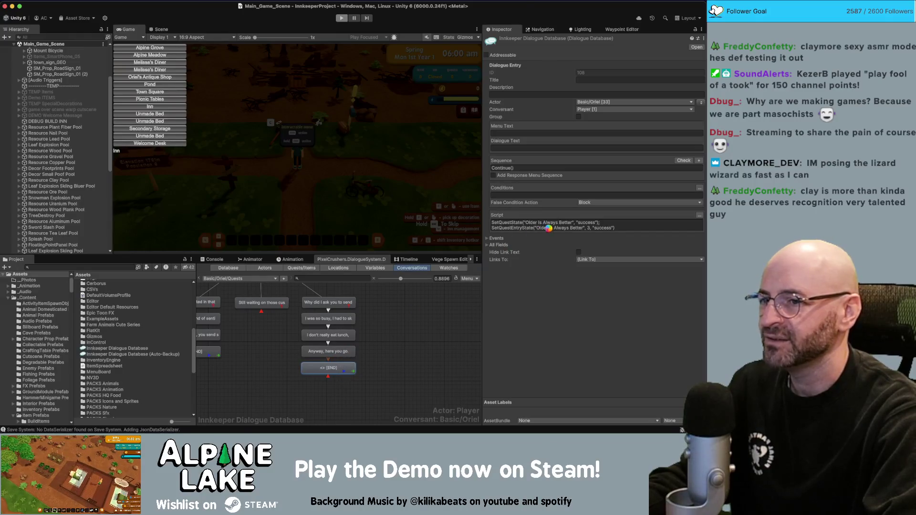
{"action": "key", "text": "super+Tab"}
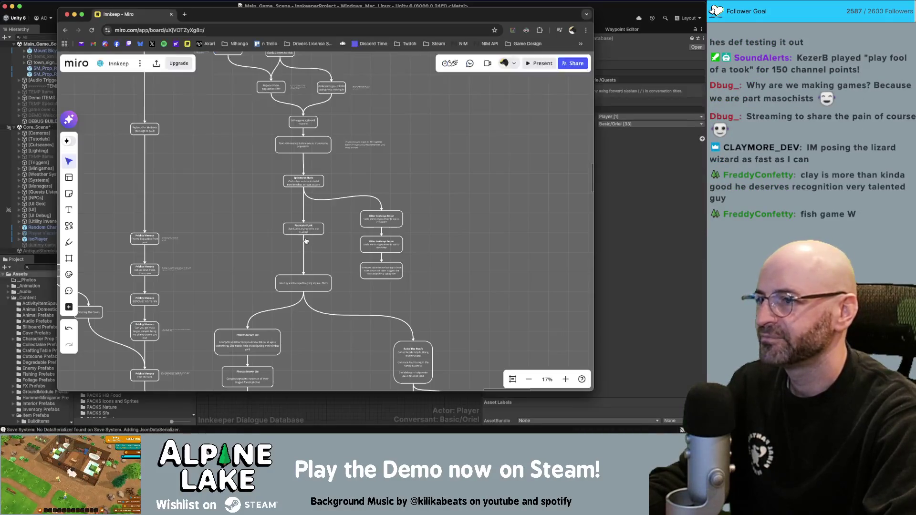
{"action": "scroll", "coordinate": [255, 221], "scroll_direction": "down", "scroll_amount": 5}
Step: Zoom the Miro board to Stella's typewriter card under Older is Always Better, then return to Unity
{"action": "scroll", "coordinate": [255, 221], "scroll_direction": "up", "scroll_amount": 2}
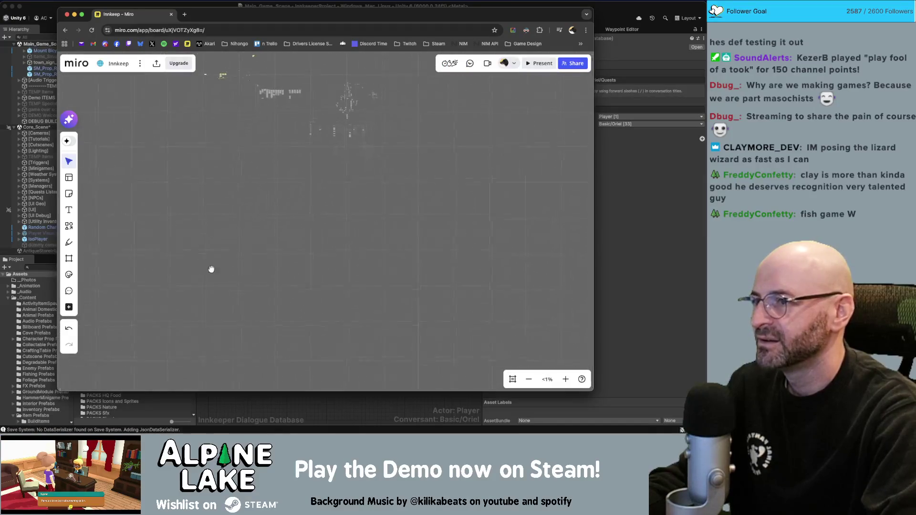
{"action": "scroll", "coordinate": [294, 263], "scroll_direction": "up", "scroll_amount": 10}
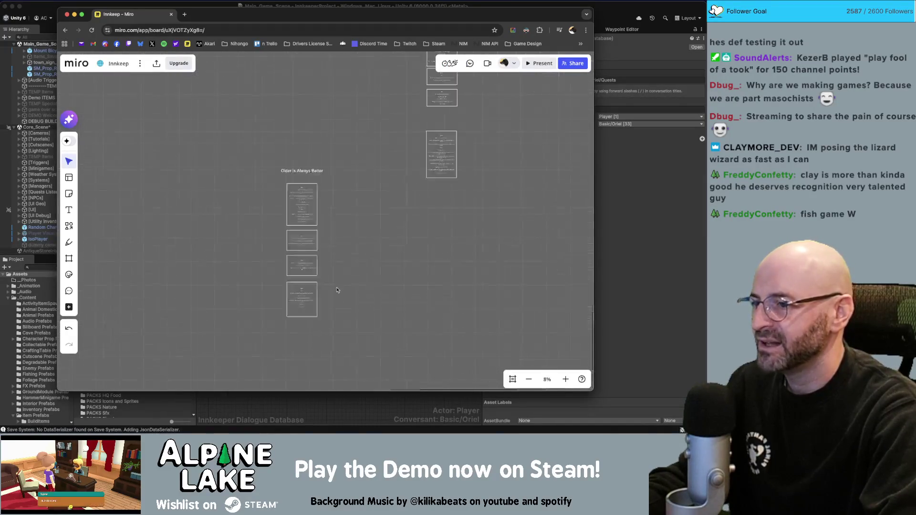
{"action": "scroll", "coordinate": [266, 195], "scroll_direction": "down", "scroll_amount": 3}
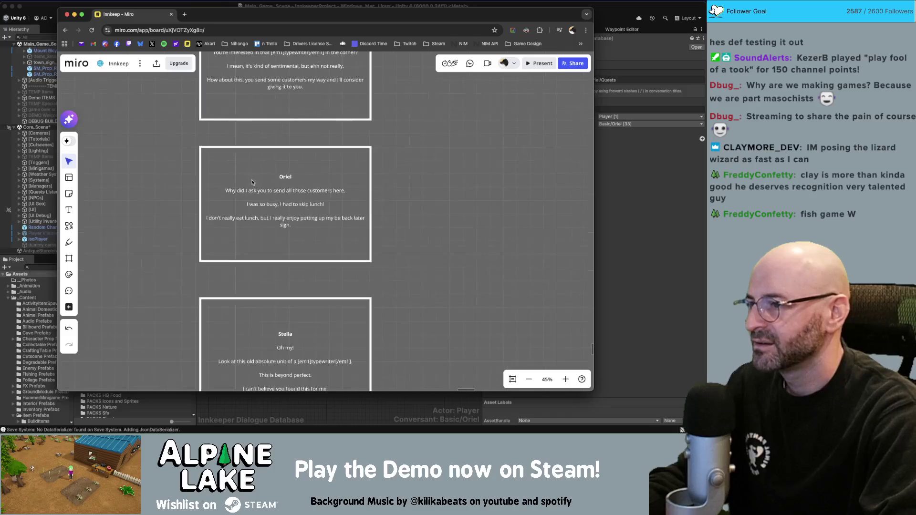
{"action": "scroll", "coordinate": [422, 200], "scroll_direction": "up", "scroll_amount": 3}
{"action": "left_click", "coordinate": [414, 191]}
{"action": "left_click", "coordinate": [454, 186]}
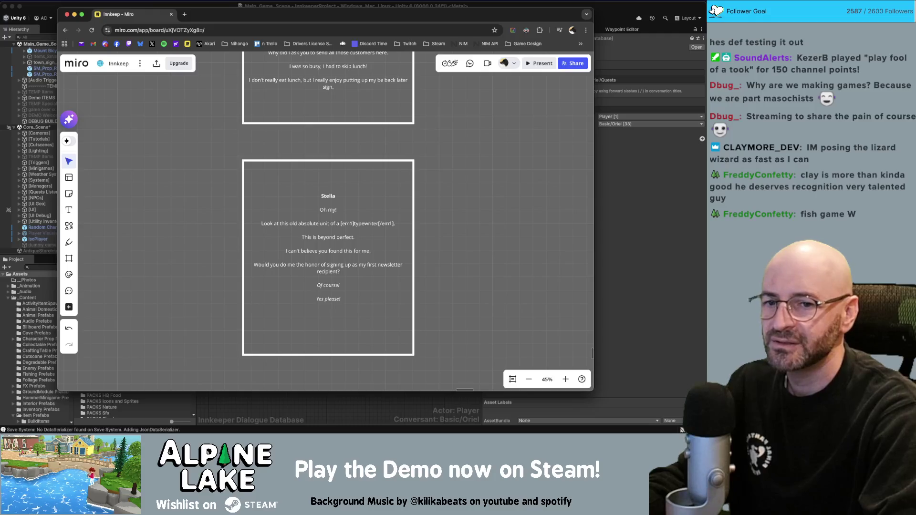
{"action": "key", "text": "super+Tab"}
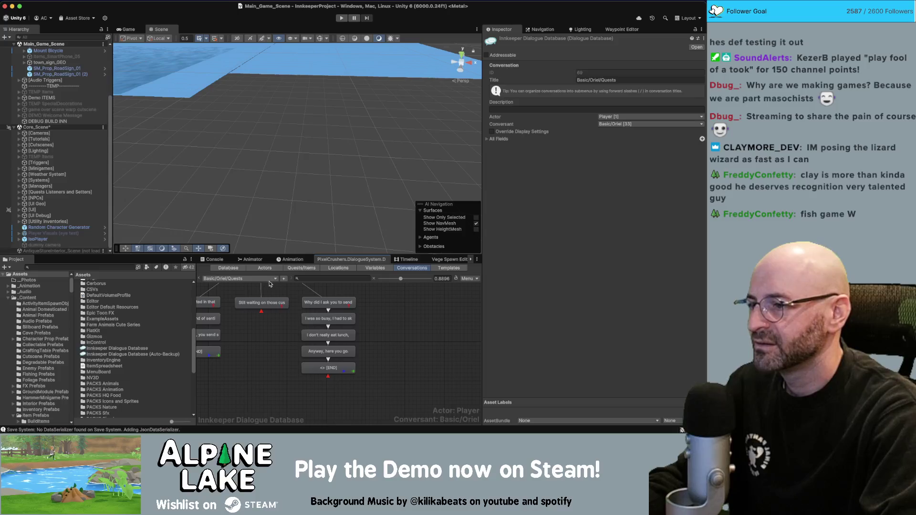
Step: Load Stella's Quests conversation into the Dialogue Editor
{"action": "left_click", "coordinate": [269, 281]}
{"action": "mouse_move", "coordinate": [269, 13]}
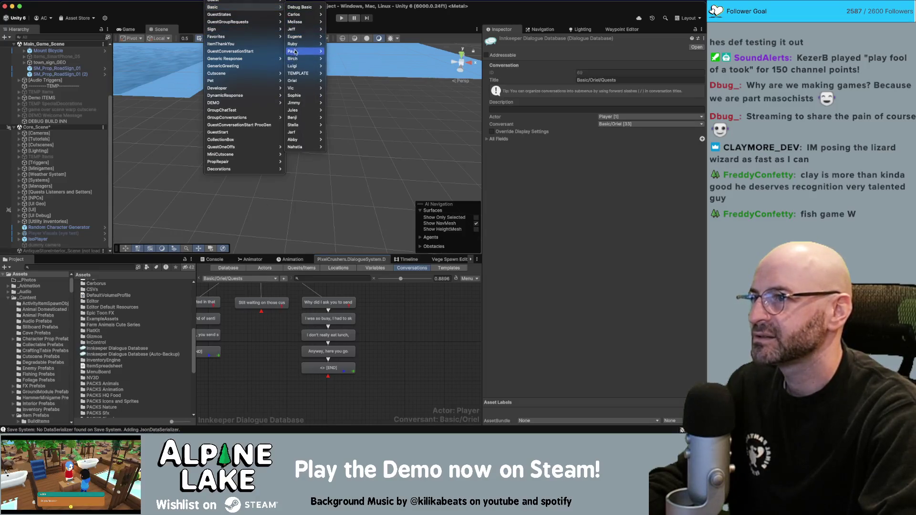
{"action": "mouse_move", "coordinate": [306, 24]}
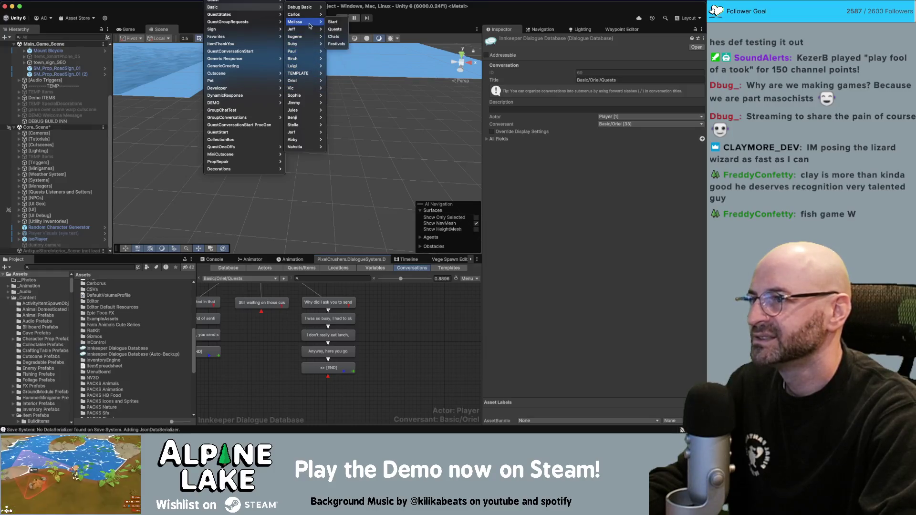
{"action": "mouse_move", "coordinate": [315, 125]}
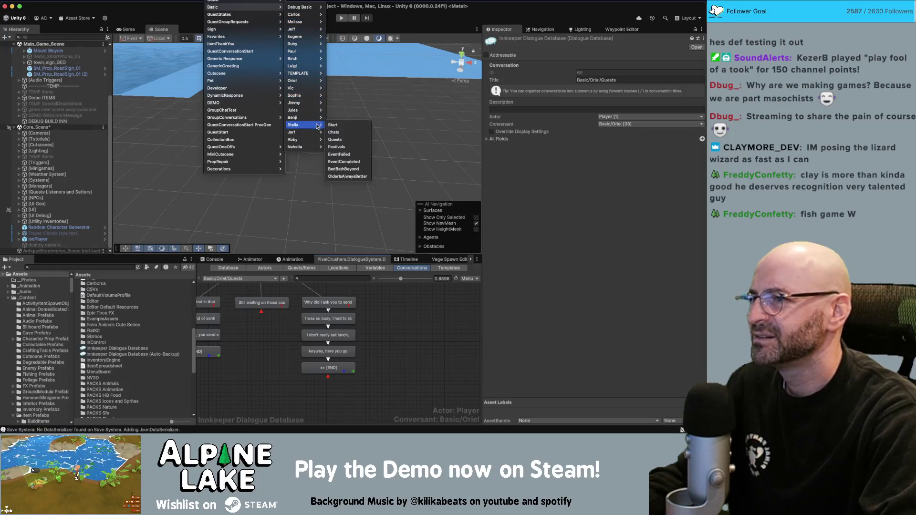
{"action": "left_click", "coordinate": [335, 139]}
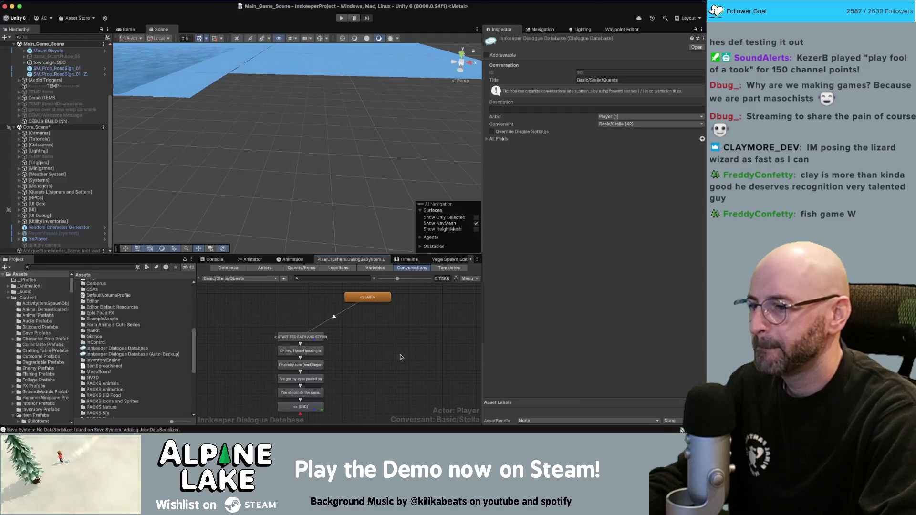
Step: Add a new child entry under Stella's START node beside the existing branch
{"action": "left_click_drag", "start_coordinate": [403, 357], "coordinate": [328, 350]}
{"action": "scroll", "coordinate": [328, 350], "scroll_direction": "down", "scroll_amount": 2}
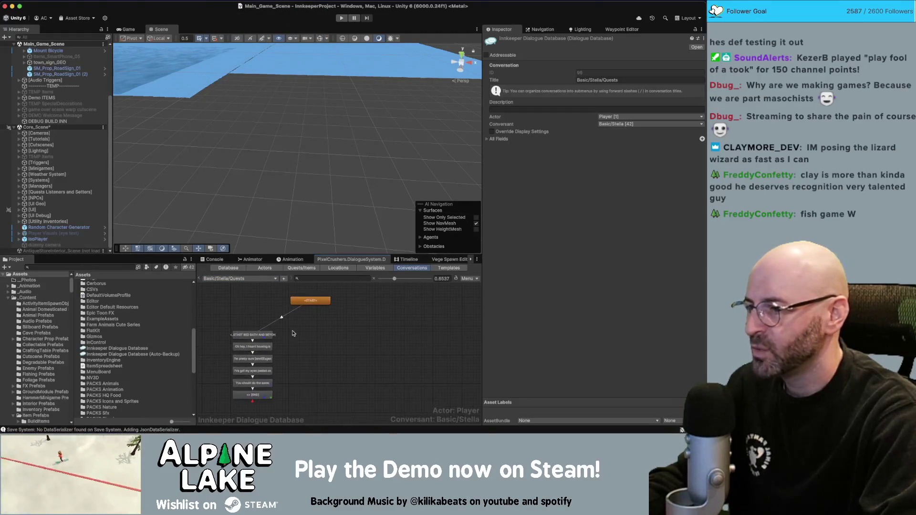
{"action": "left_click", "coordinate": [317, 300]}
{"action": "right_click", "coordinate": [322, 297]}
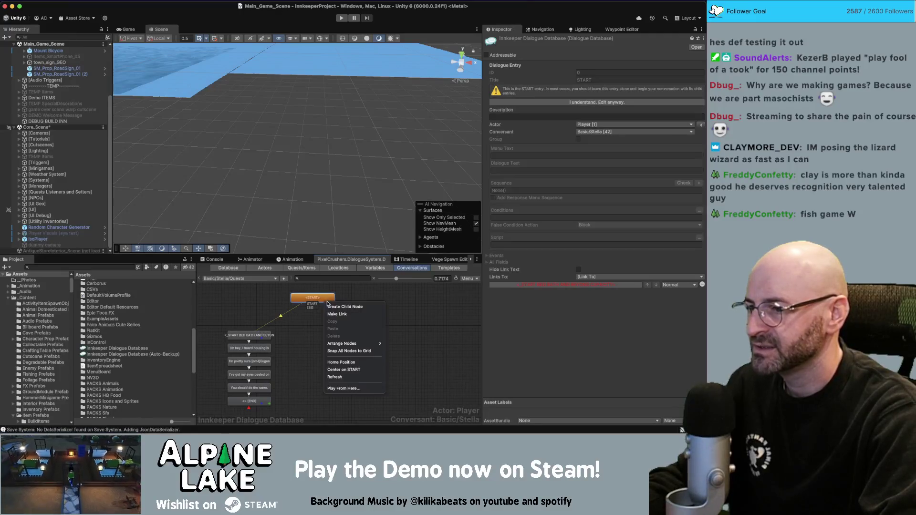
{"action": "left_click", "coordinate": [334, 305]}
{"action": "left_click_drag", "start_coordinate": [338, 341], "coordinate": [339, 340]}
{"action": "left_click", "coordinate": [249, 335]}
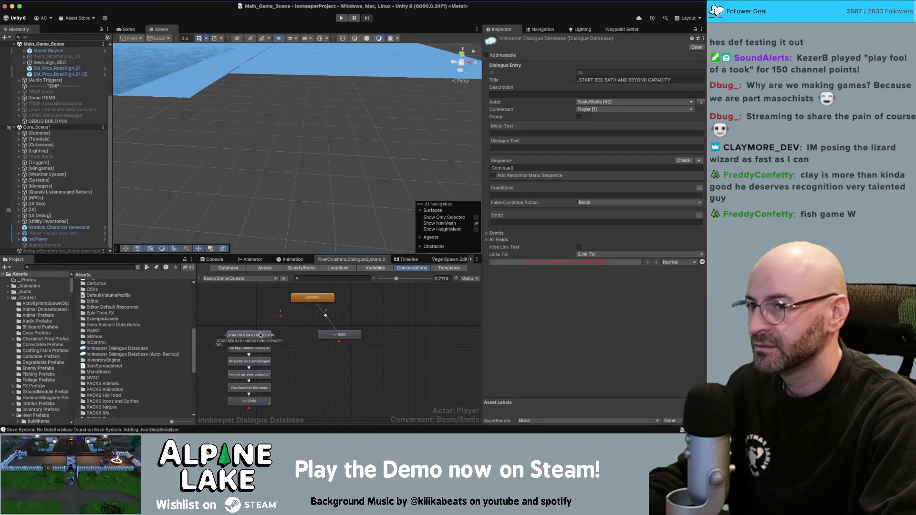
{"action": "left_click", "coordinate": [348, 337]}
Step: Title the new entry '_START Older Is Always Better'
{"action": "left_click", "coordinate": [506, 167]}
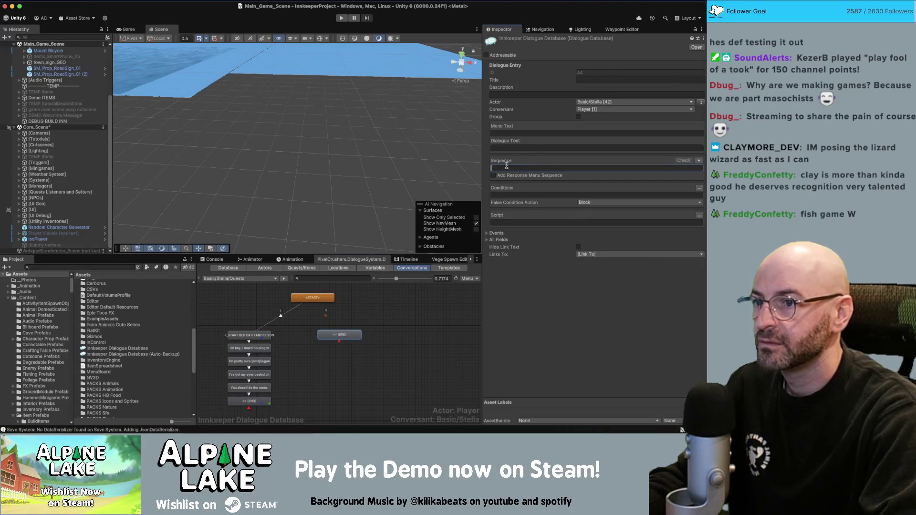
{"action": "type", "text": "Continue("}
{"action": "left_click", "coordinate": [584, 80]}
{"action": "type", "text": "STAR"}
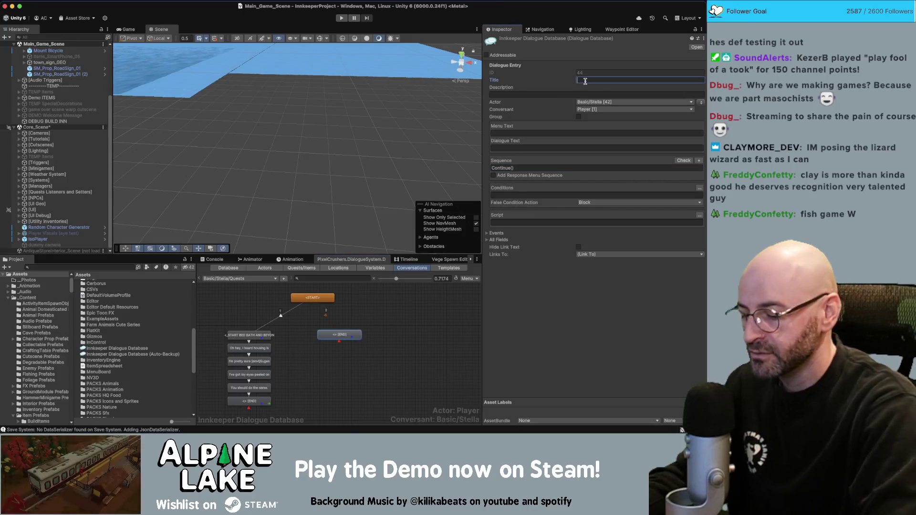
{"action": "type", "text": "T> "}
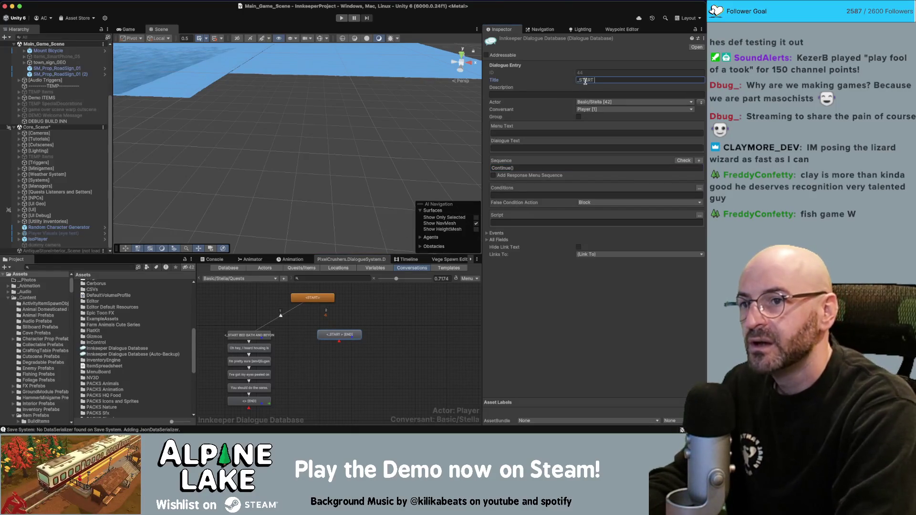
{"action": "type", "text": "Older Is Al"}
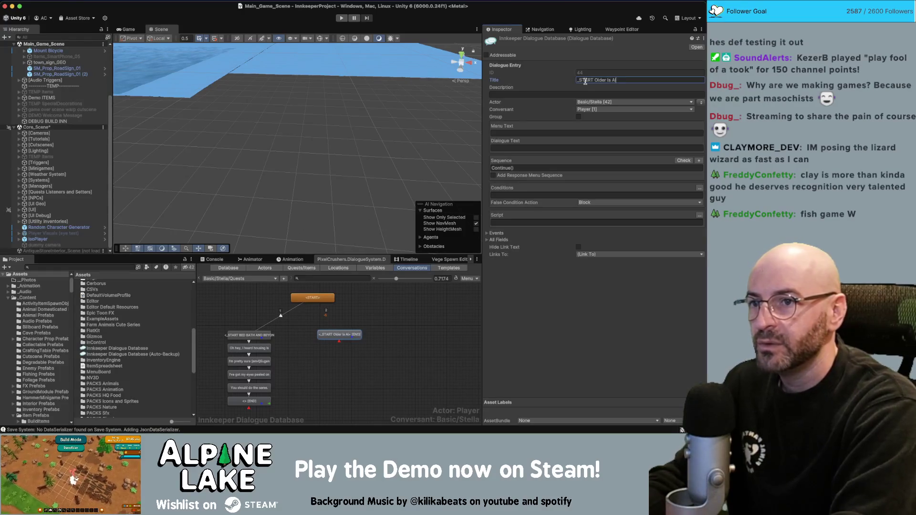
{"action": "type", "text": "ways Better"}
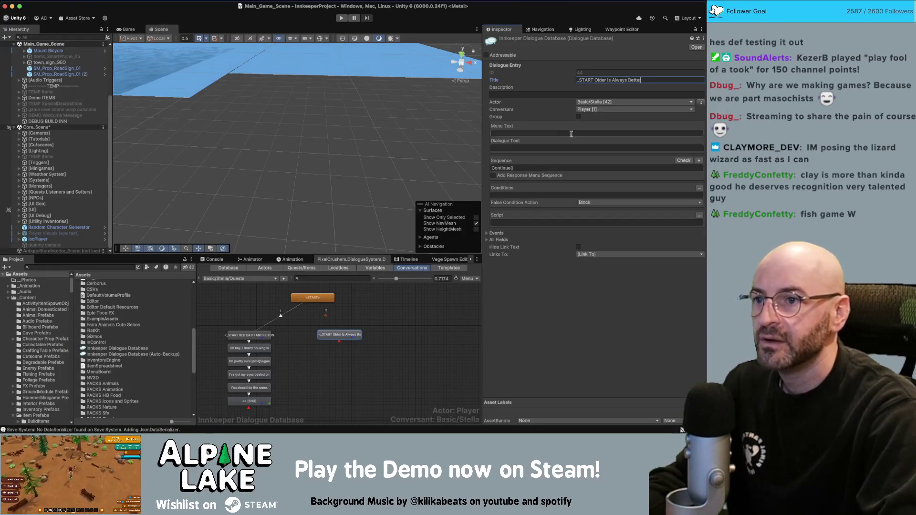
{"action": "left_click", "coordinate": [552, 147]}
Step: Select the text of Stella's dialogue card on the Miro board
{"action": "key", "text": "super+Tab"}
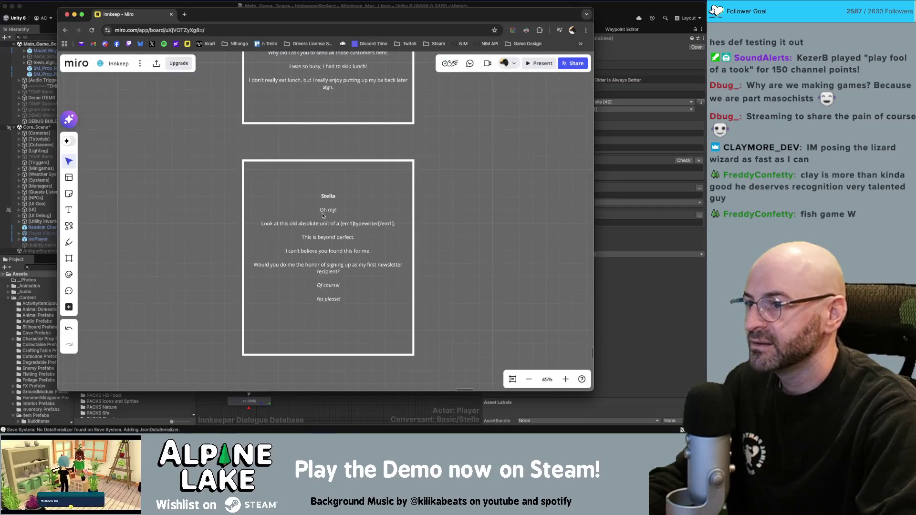
{"action": "left_click", "coordinate": [322, 215]}
{"action": "left_click", "coordinate": [324, 239]}
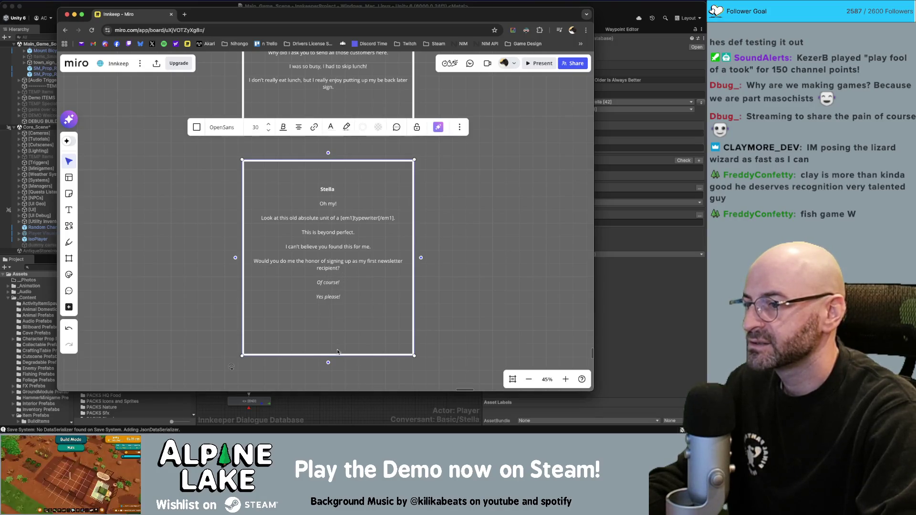
Step: Chain child entries under the Older Is Always Better start, ending in two end entries
{"action": "left_click", "coordinate": [335, 408]}
{"action": "right_click", "coordinate": [341, 334]}
{"action": "left_click", "coordinate": [352, 338]}
{"action": "right_click", "coordinate": [347, 350]}
{"action": "left_click", "coordinate": [360, 338]}
{"action": "right_click", "coordinate": [346, 361]}
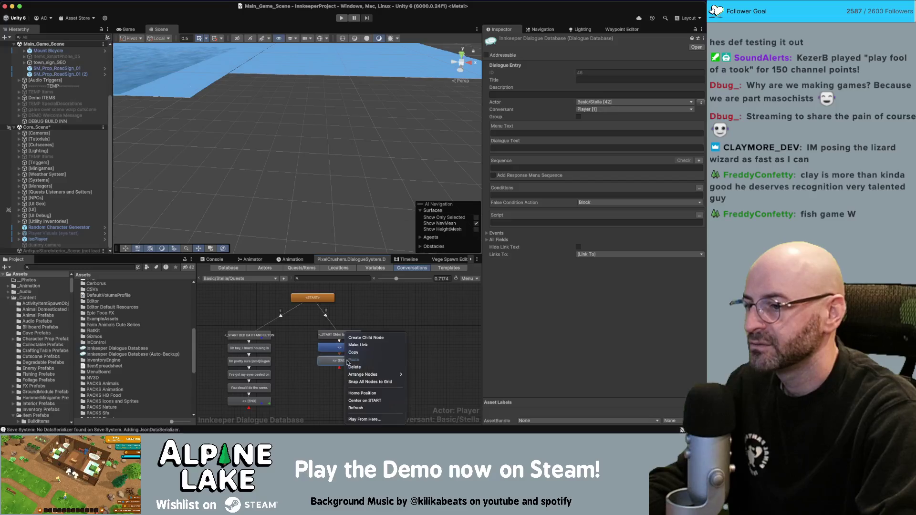
{"action": "left_click", "coordinate": [341, 379]}
{"action": "right_click", "coordinate": [342, 375]}
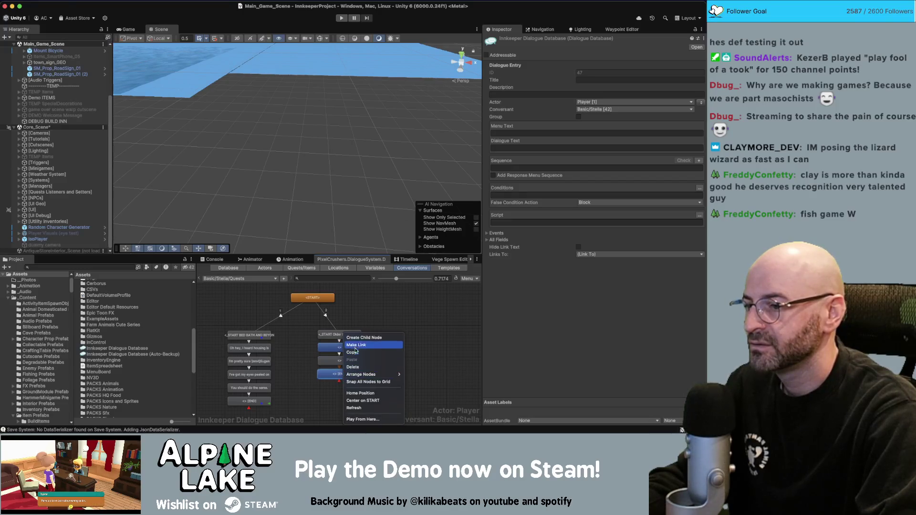
{"action": "left_click", "coordinate": [358, 340]}
{"action": "right_click", "coordinate": [344, 388]}
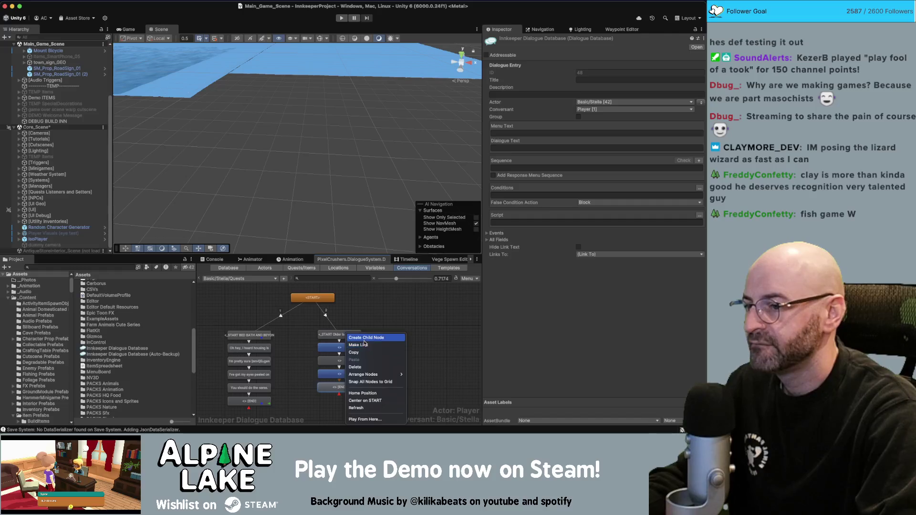
{"action": "left_click", "coordinate": [365, 342]}
{"action": "right_click", "coordinate": [342, 404]}
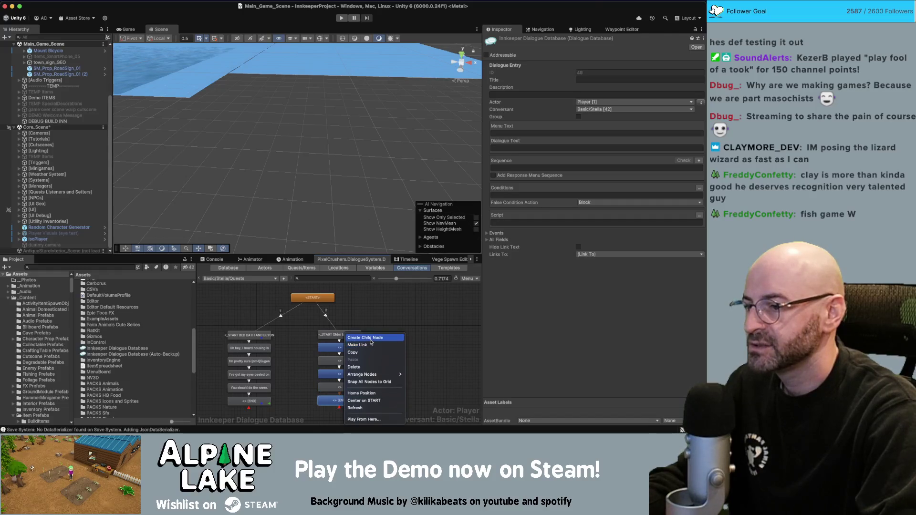
{"action": "left_click", "coordinate": [364, 341]}
{"action": "right_click", "coordinate": [348, 401]}
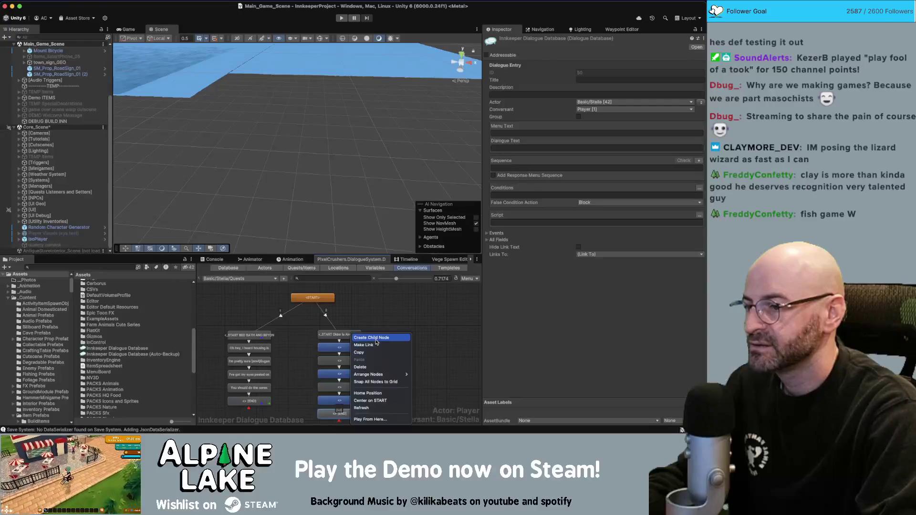
{"action": "left_click", "coordinate": [346, 413]}
Step: Place the new end entry beside its parent and set the branch entries' Actor to Stella
{"action": "left_click_drag", "start_coordinate": [346, 415], "coordinate": [396, 414]}
{"action": "left_click_drag", "start_coordinate": [398, 365], "coordinate": [382, 337]}
{"action": "left_click_drag", "start_coordinate": [411, 385], "coordinate": [308, 312]}
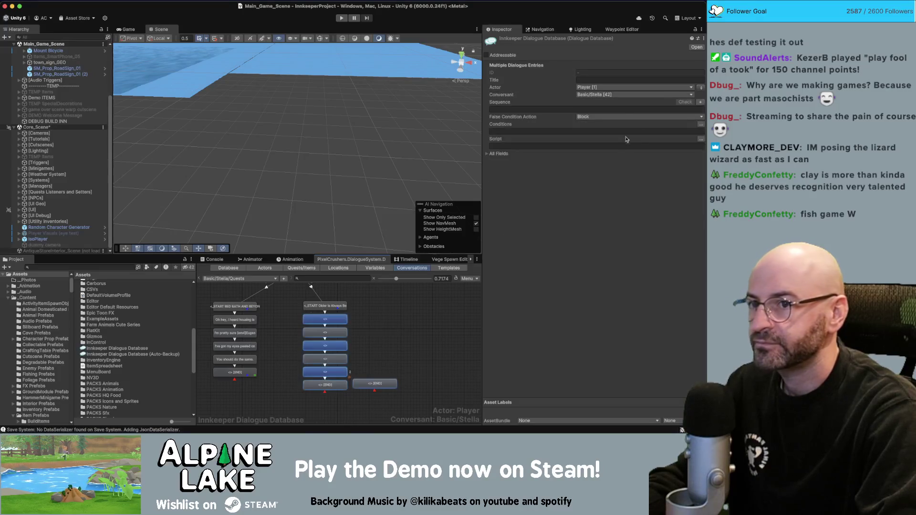
{"action": "left_click", "coordinate": [701, 88]}
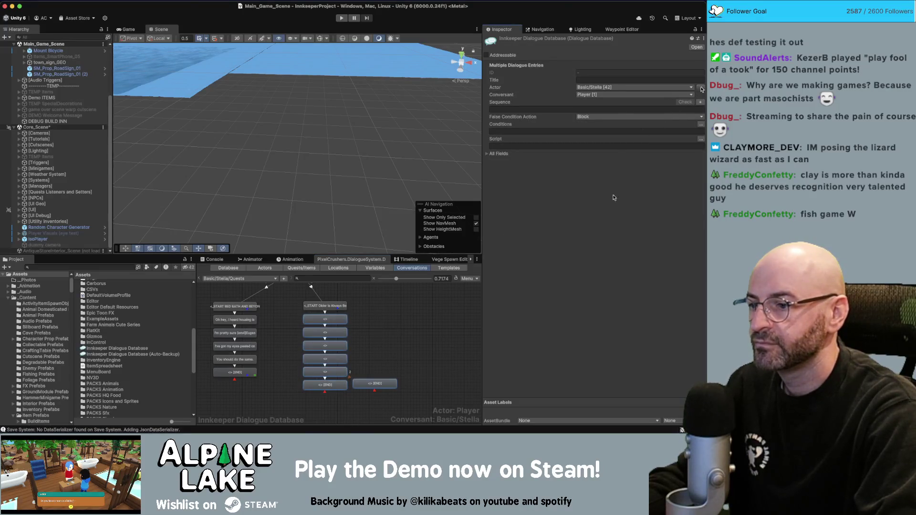
{"action": "left_click", "coordinate": [700, 88]}
{"action": "left_click", "coordinate": [701, 88]}
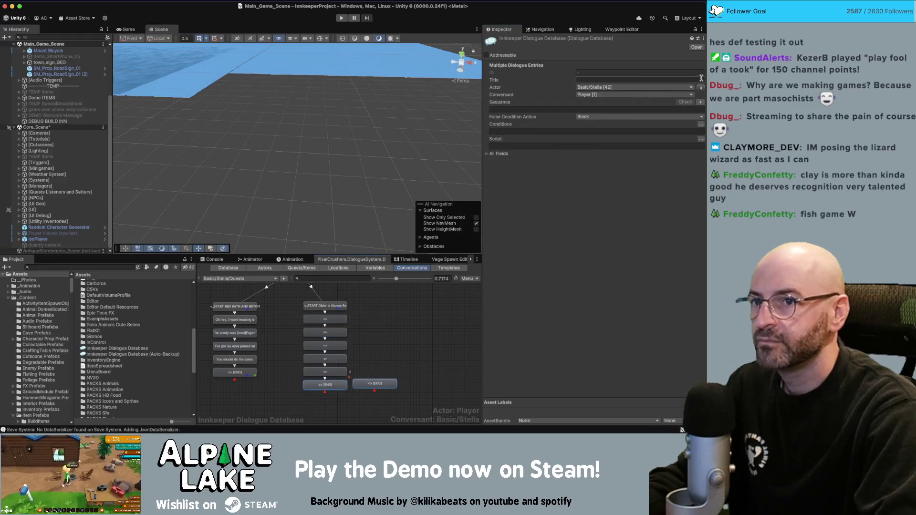
Step: Arrange the two end entries side by side, then go back to the Miro script
{"action": "mouse_move", "coordinate": [371, 318]}
{"action": "left_mouse_down"}
{"action": "mouse_move", "coordinate": [338, 339]}
{"action": "mouse_move", "coordinate": [333, 384]}
{"action": "mouse_move", "coordinate": [301, 391]}
{"action": "left_mouse_up"}
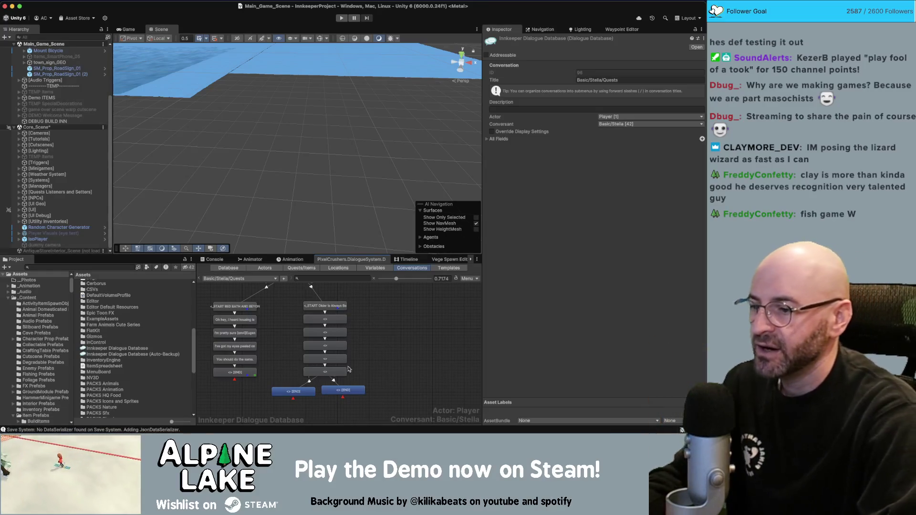
{"action": "left_click_drag", "start_coordinate": [329, 392], "coordinate": [314, 392]}
{"action": "left_click", "coordinate": [340, 391]}
{"action": "left_click", "coordinate": [377, 367]}
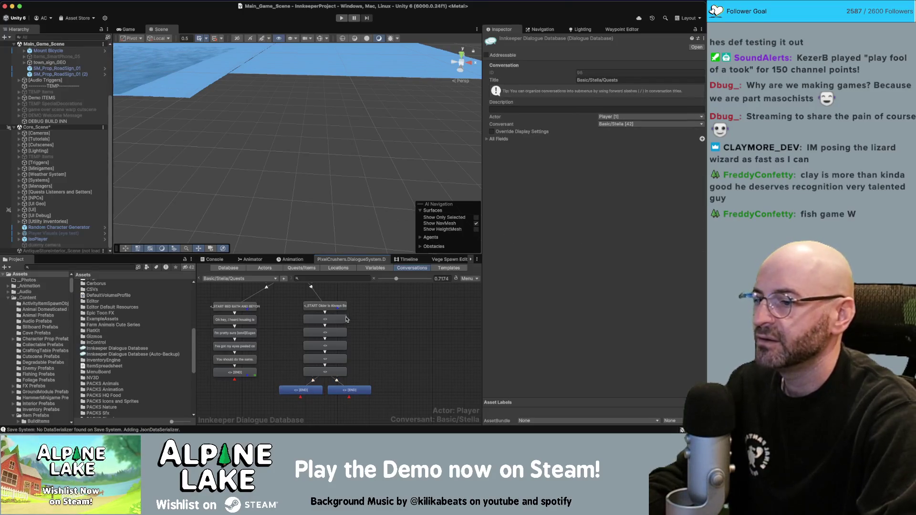
{"action": "key", "text": "super+Tab"}
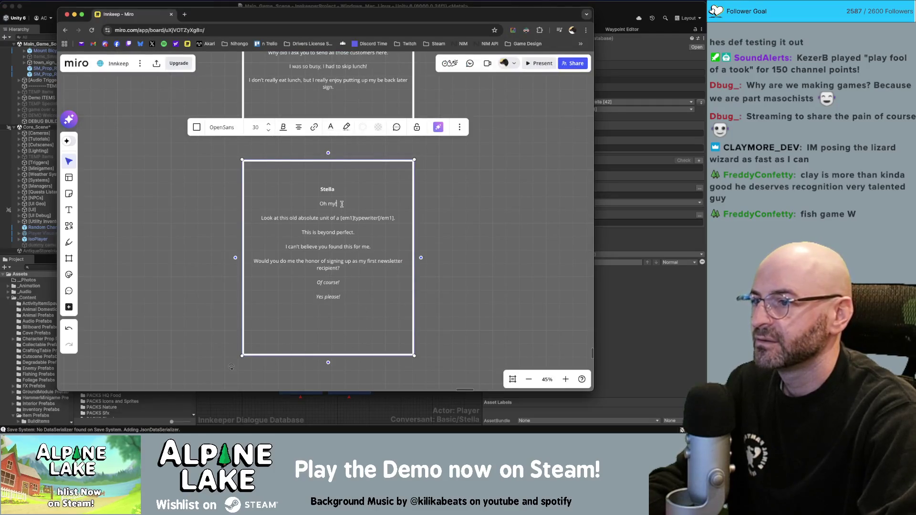
Step: Copy Stella's typewriter line from Miro into the second entry's dialogue text
{"action": "key", "text": "super+Tab"}
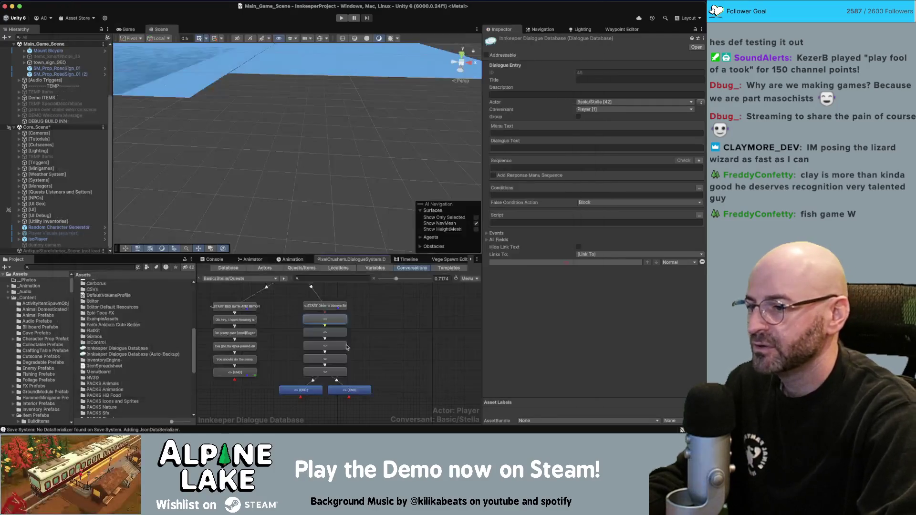
{"action": "key", "text": "super+Tab"}
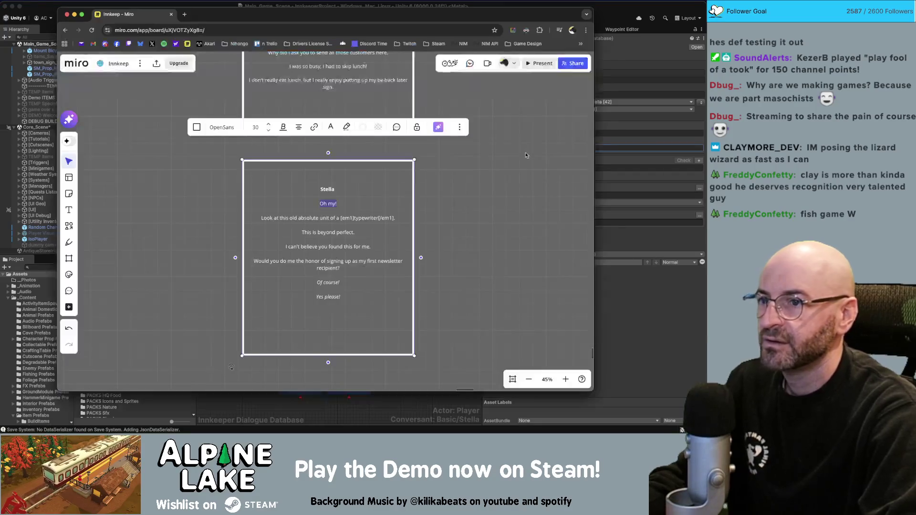
{"action": "left_click_drag", "start_coordinate": [394, 218], "coordinate": [278, 217]}
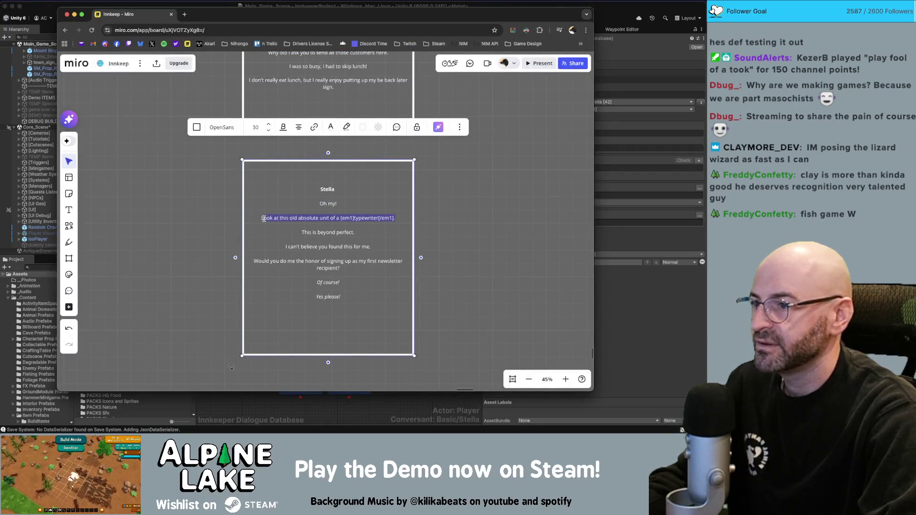
{"action": "key", "text": "super+Tab"}
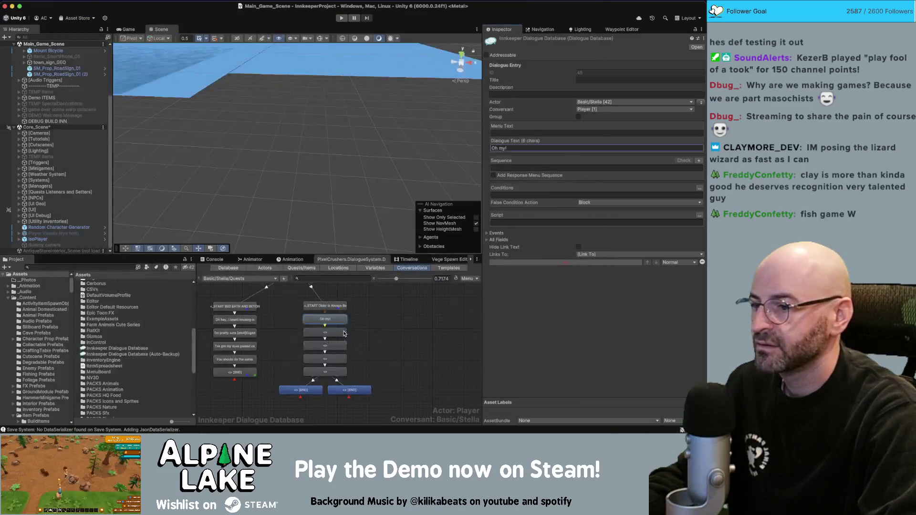
{"action": "left_click", "coordinate": [507, 147]}
{"action": "type", "text": "Look at this old absolute unit of a [em1]typewriter[/em1]."}
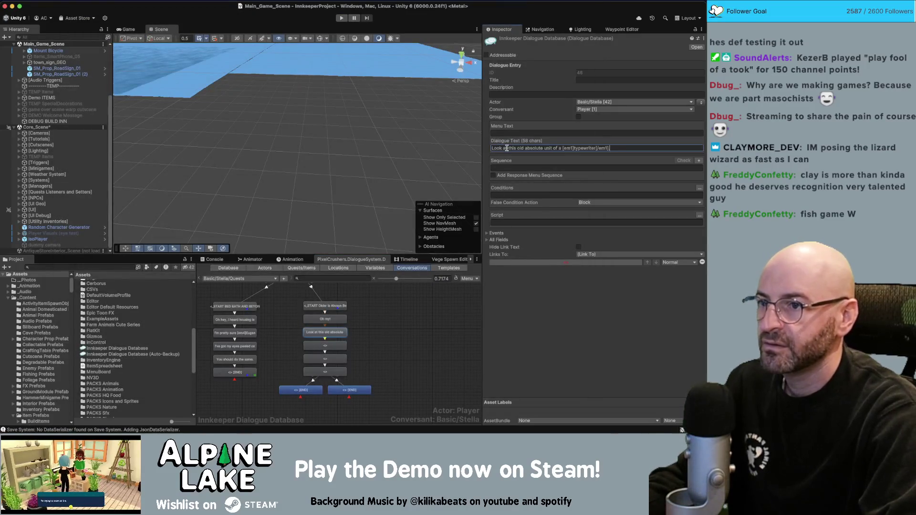
Step: Add a comma after 'old' in the pasted typewriter line to match the script
{"action": "key", "text": "super+Tab"}
{"action": "left_click", "coordinate": [356, 225]}
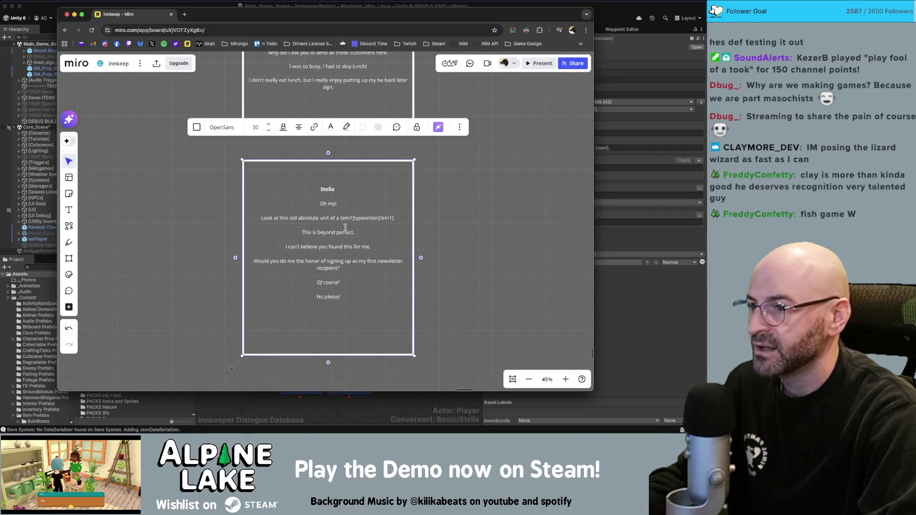
{"action": "triple_click", "coordinate": [307, 217]}
{"action": "left_click", "coordinate": [294, 218]}
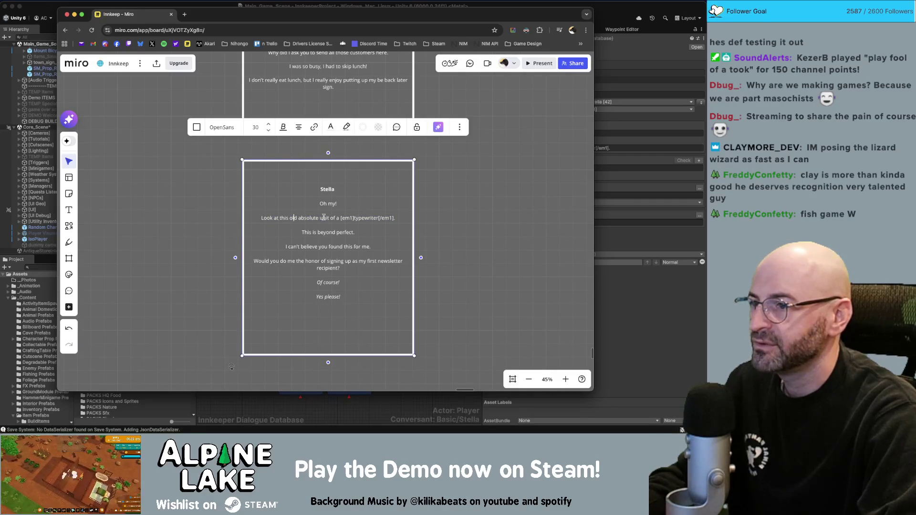
{"action": "key", "text": "super+Tab"}
{"action": "left_click", "coordinate": [523, 149]}
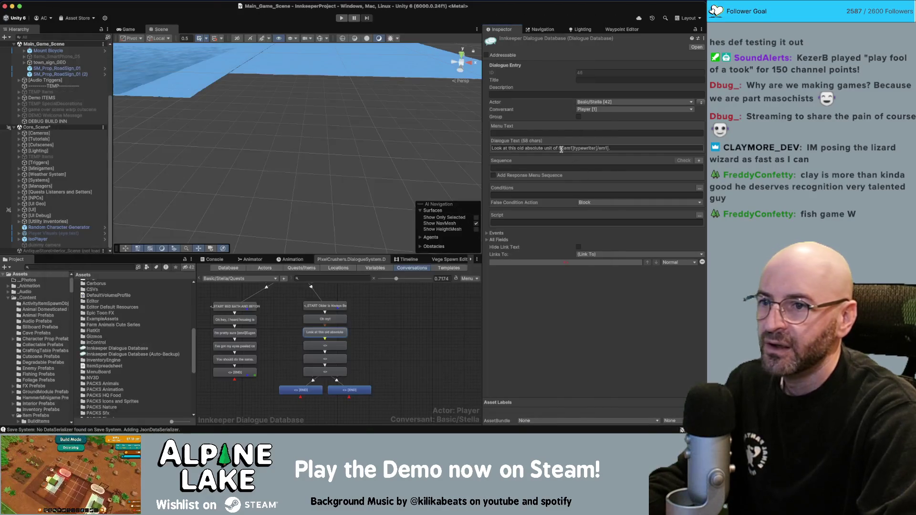
{"action": "left_click", "coordinate": [523, 148]}
{"action": "type", "text": ","}
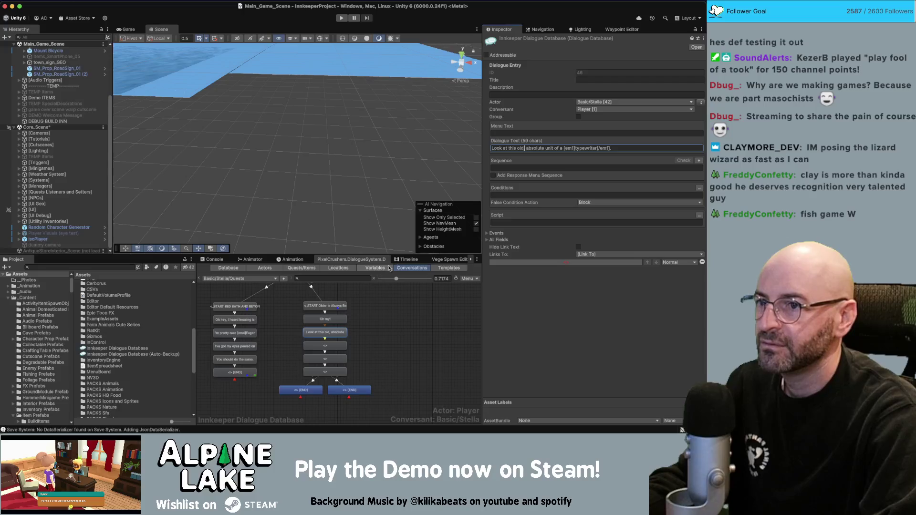
Step: Copy 'This is beyond perfect.' from Miro into the third entry's dialogue text
{"action": "key", "text": "super+Tab"}
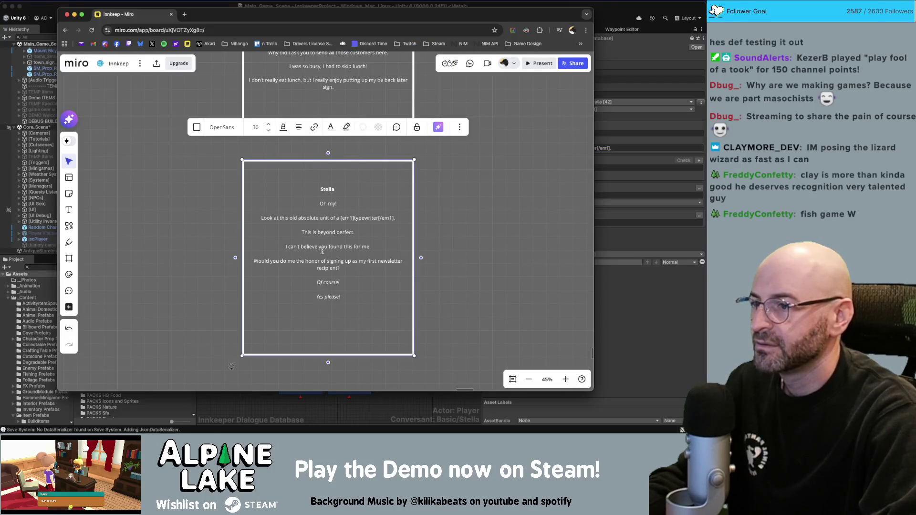
{"action": "left_click_drag", "start_coordinate": [356, 231], "coordinate": [310, 232]}
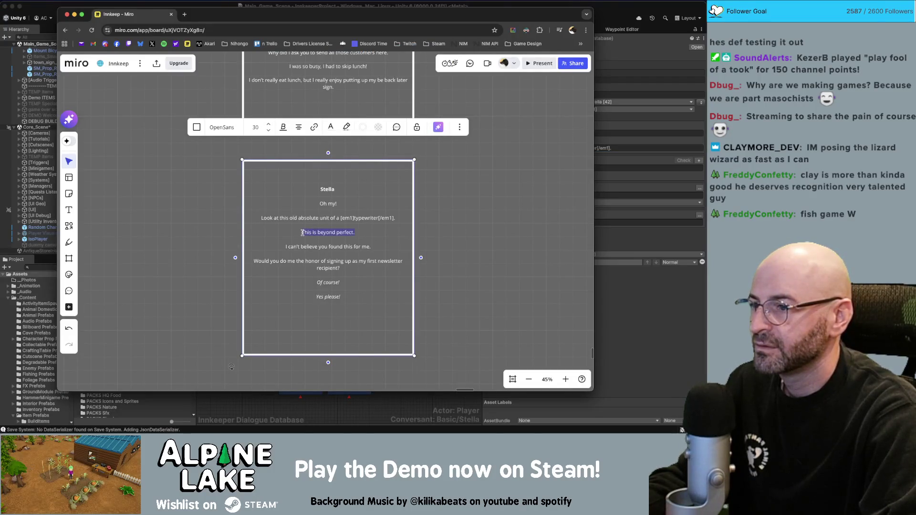
{"action": "key", "text": "super+Tab"}
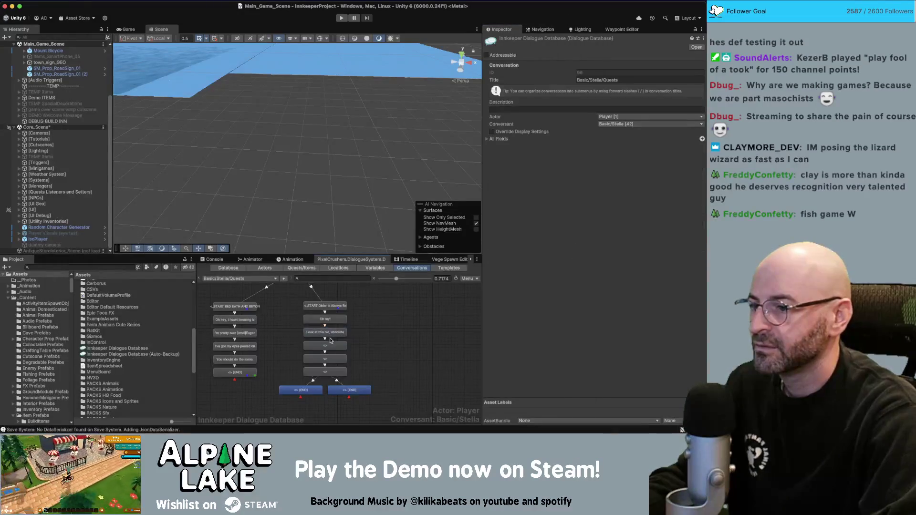
{"action": "left_click", "coordinate": [329, 345]}
{"action": "left_click", "coordinate": [502, 148]}
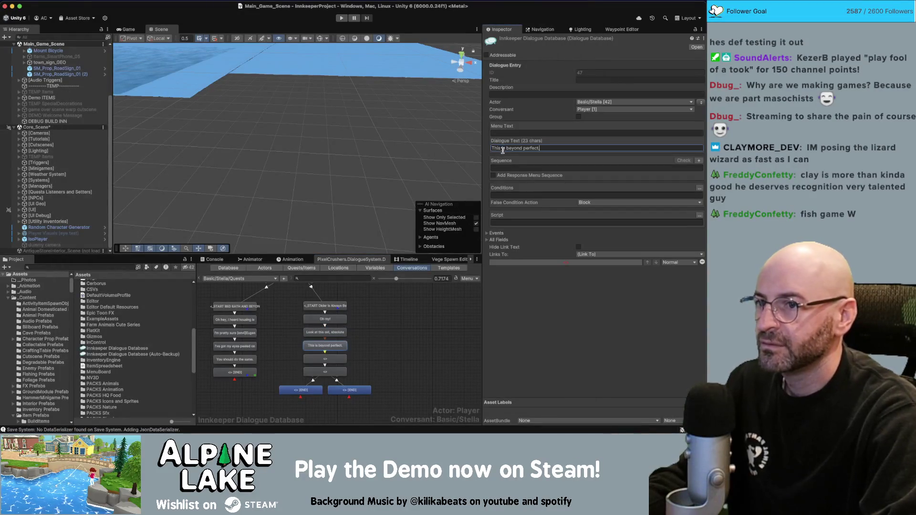
{"action": "key", "text": "super+Tab"}
Step: Paste the 'I can't believe you found this' line into the next entry's dialogue text
{"action": "left_click_drag", "start_coordinate": [384, 247], "coordinate": [291, 242]}
{"action": "key", "text": "super+c"}
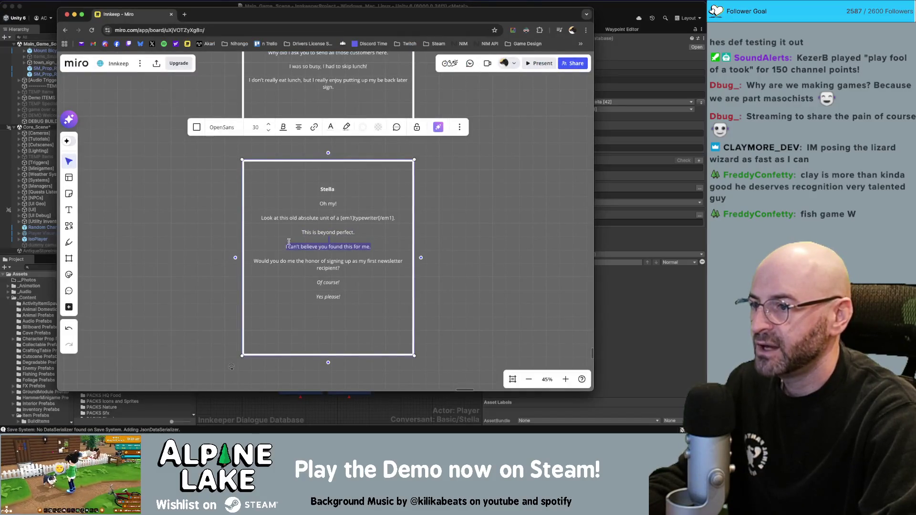
{"action": "key", "text": "super+Tab"}
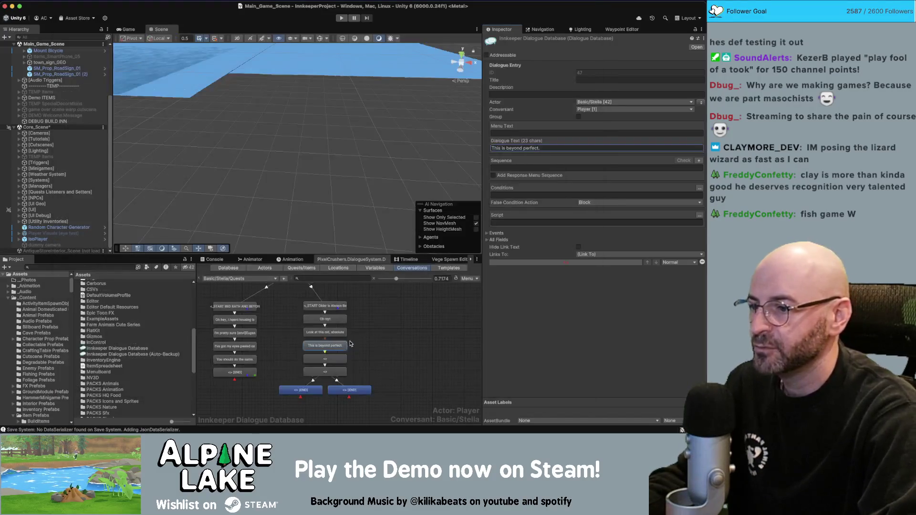
{"action": "key", "text": "super+Tab"}
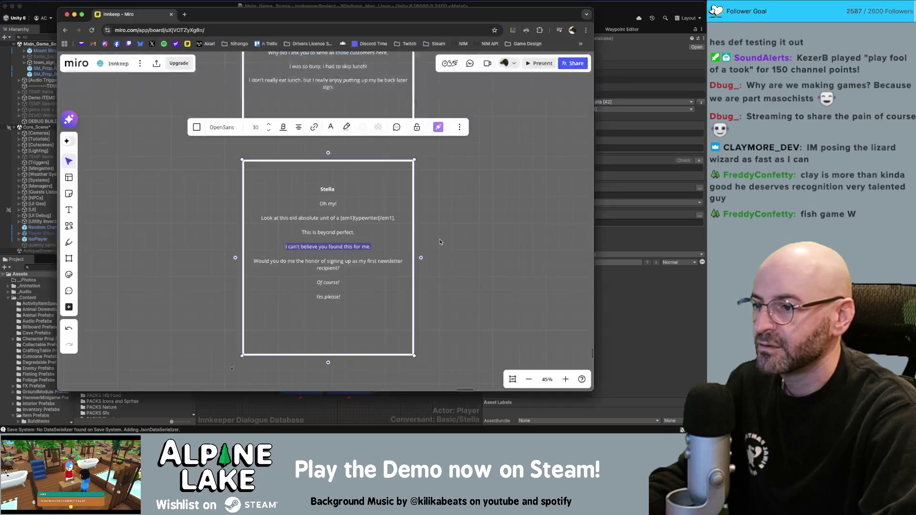
{"action": "key", "text": "super+Tab"}
{"action": "left_click", "coordinate": [515, 155]}
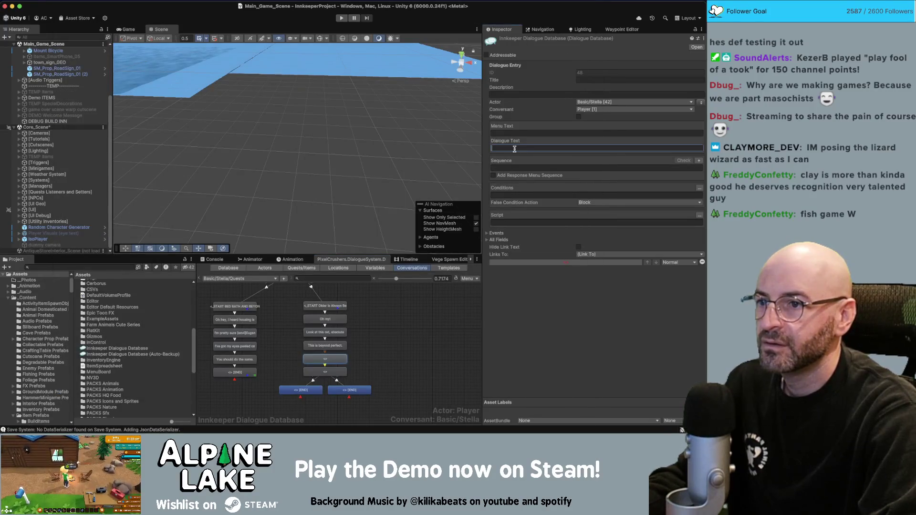
{"action": "key", "text": "super+v"}
{"action": "key", "text": "super+Tab"}
Step: Copy Stella's newsletter question from Miro into the empty Stella dialogue node
{"action": "left_click", "coordinate": [347, 266]}
{"action": "left_click_drag", "start_coordinate": [353, 266], "coordinate": [268, 262]}
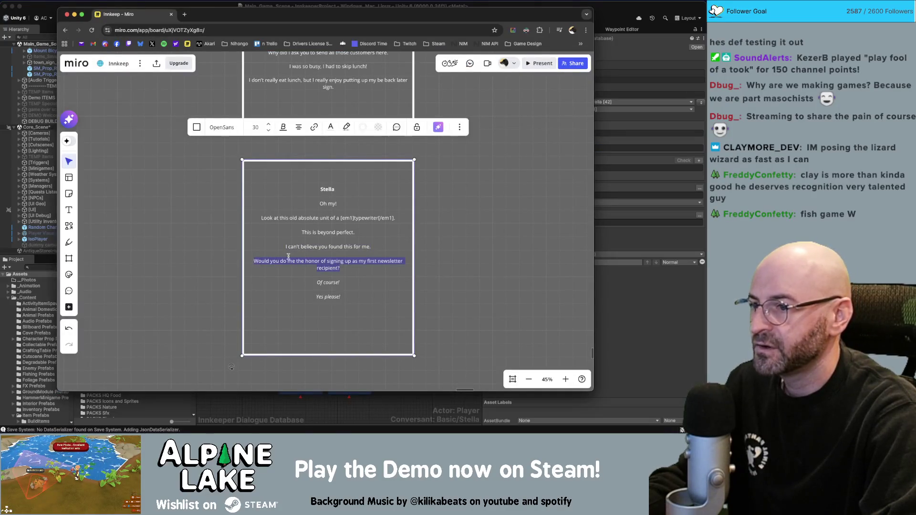
{"action": "key", "text": "super+Tab"}
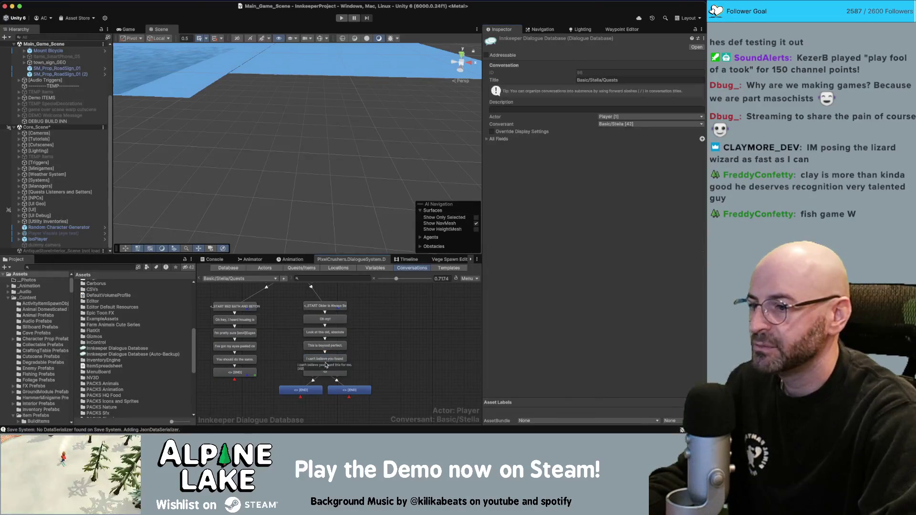
{"action": "left_click", "coordinate": [325, 371]}
{"action": "left_click", "coordinate": [512, 148]}
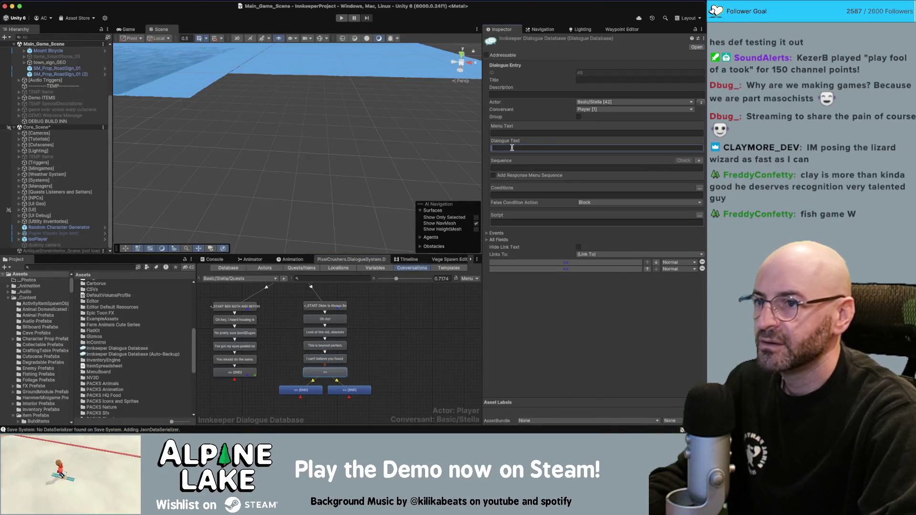
{"action": "type", "text": "Would you do me the honor of signing up as my first newsletter recipient?"}
{"action": "left_click", "coordinate": [312, 382]}
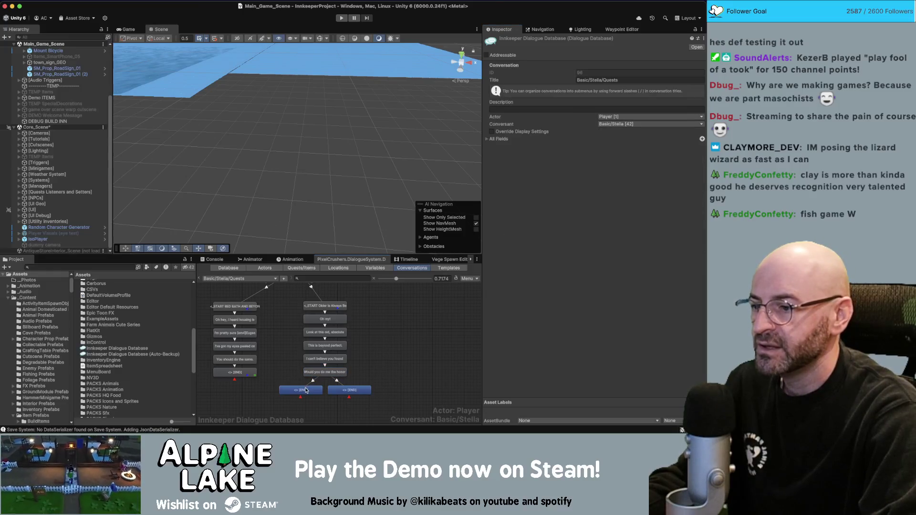
Step: Enter 'Of course!' as the first player reply
{"action": "left_click", "coordinate": [306, 390]}
{"action": "left_click", "coordinate": [533, 149]}
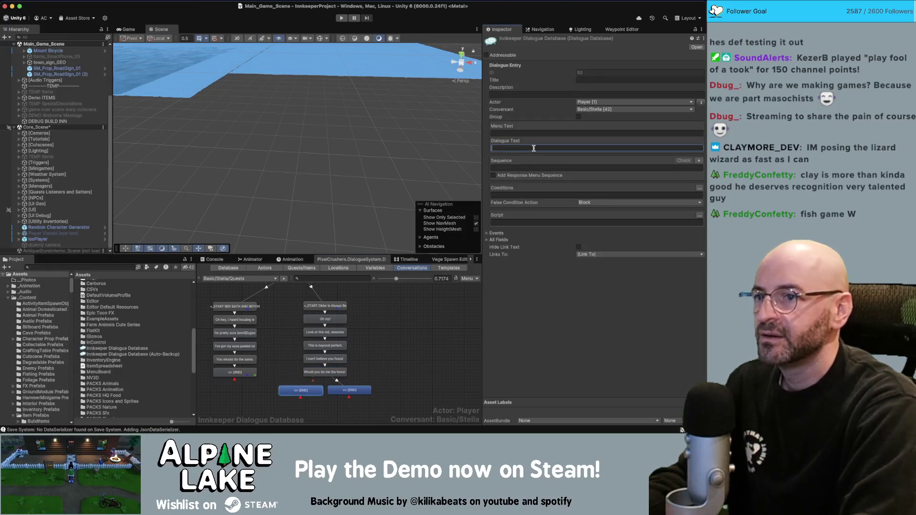
{"action": "key", "text": "super+Tab"}
{"action": "key", "text": "super+Tab"}
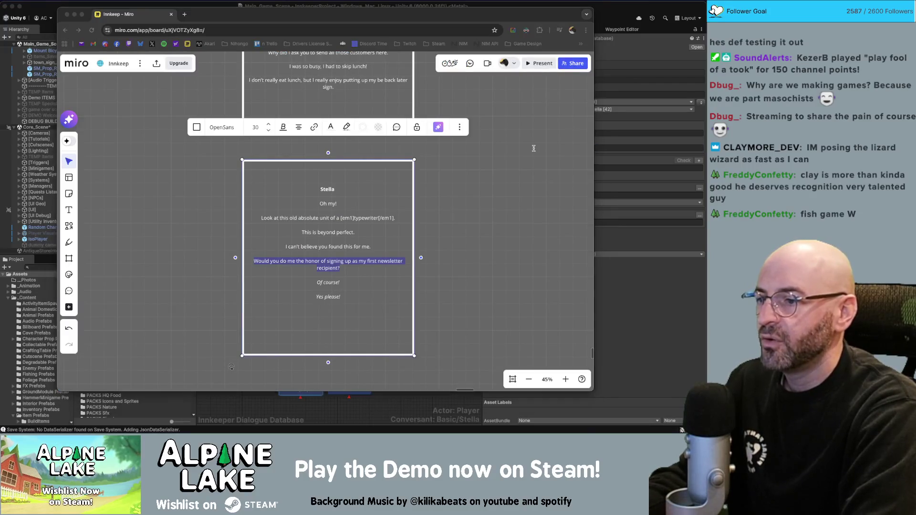
{"action": "type", "text": "Of course!"}
{"action": "left_click", "coordinate": [356, 390]}
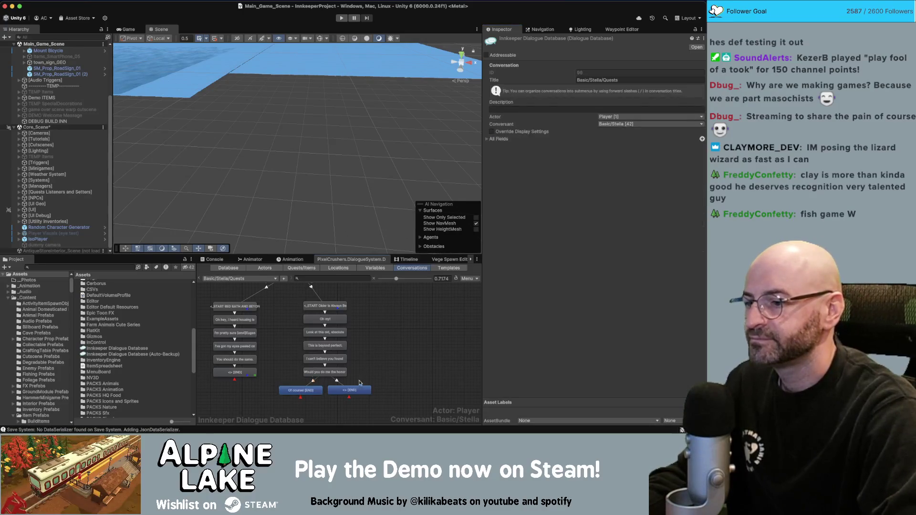
Step: Enter 'No thank you.' as the second reply and add a child node beneath it
{"action": "left_click", "coordinate": [547, 147]}
{"action": "type", "text": "No thanks."}
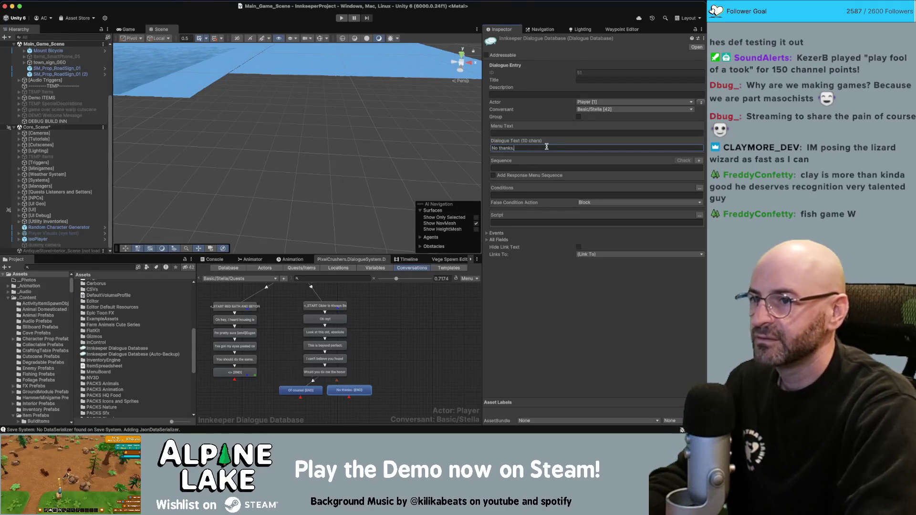
{"action": "right_click", "coordinate": [355, 390]}
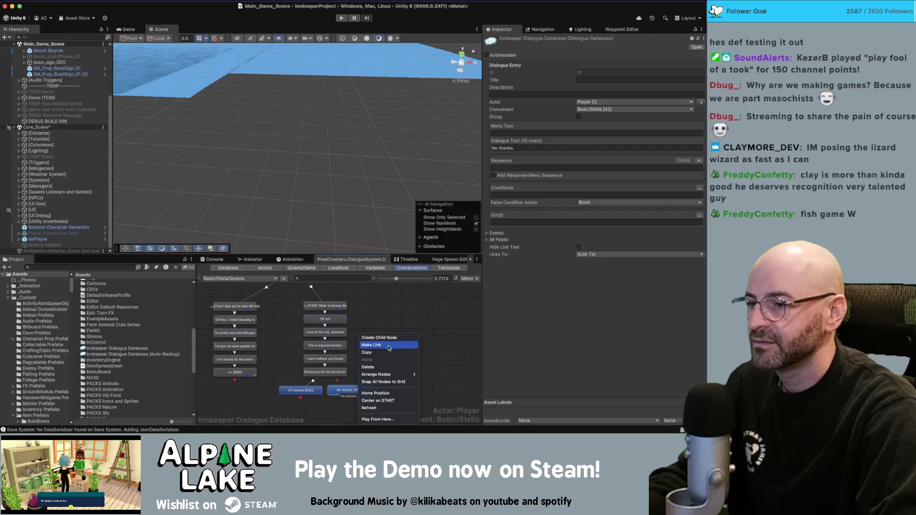
{"action": "left_click", "coordinate": [389, 338]}
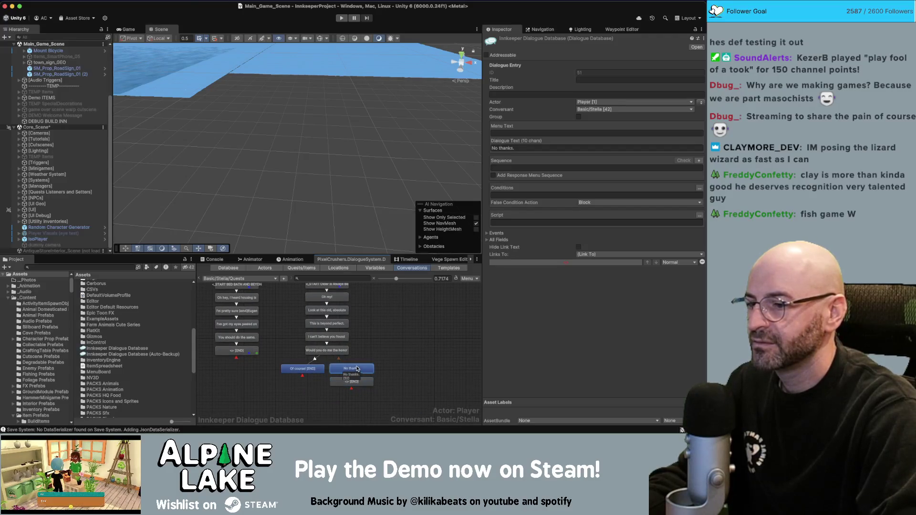
{"action": "left_click", "coordinate": [515, 149]}
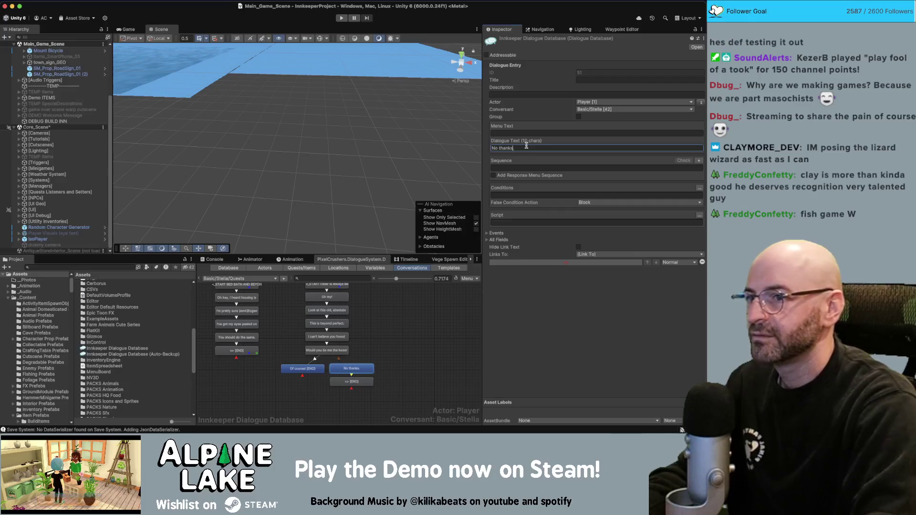
{"action": "type", "text": "."}
{"action": "key", "text": "BackSpace"}
{"action": "key", "text": "BackSpace"}
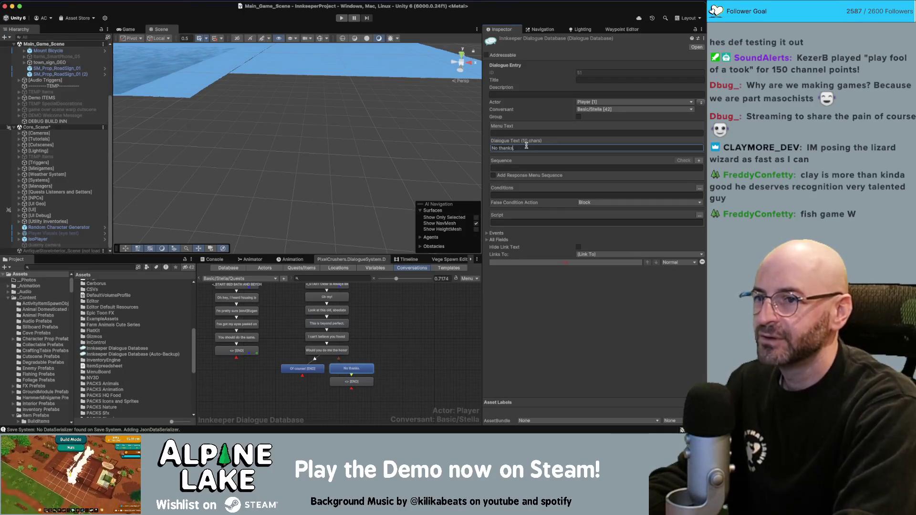
{"action": "type", "text": "you."}
Step: Give the child node Stella's line 'Ha, you always were such a kidder.'
{"action": "left_click", "coordinate": [351, 381]}
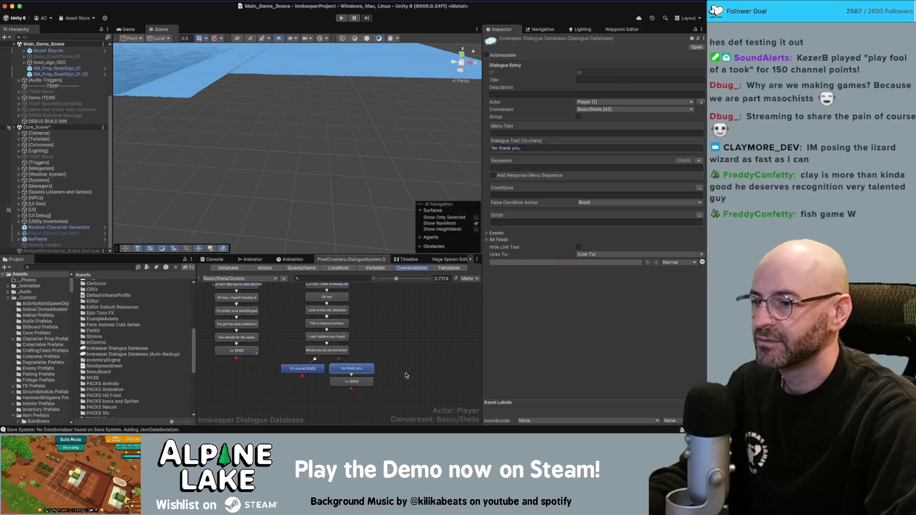
{"action": "left_click", "coordinate": [542, 149]}
{"action": "type", "text": "H"}
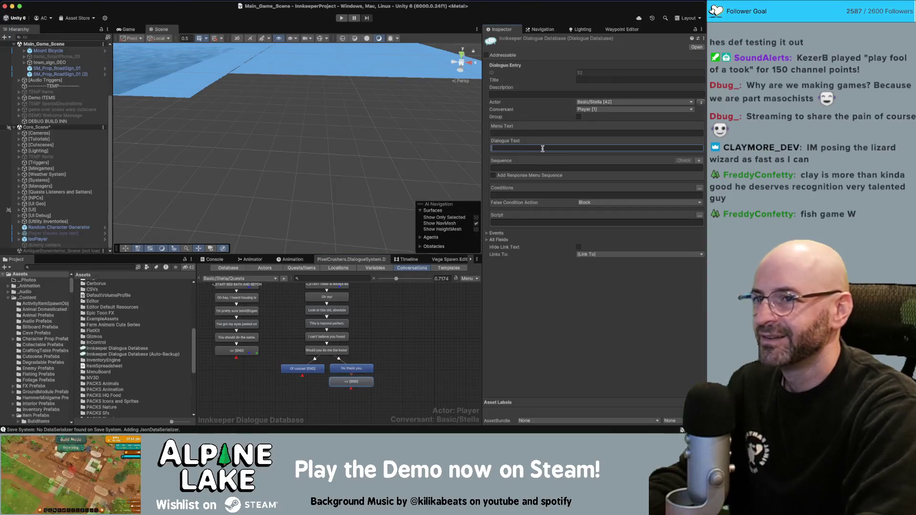
{"action": "type", "text": "a, "}
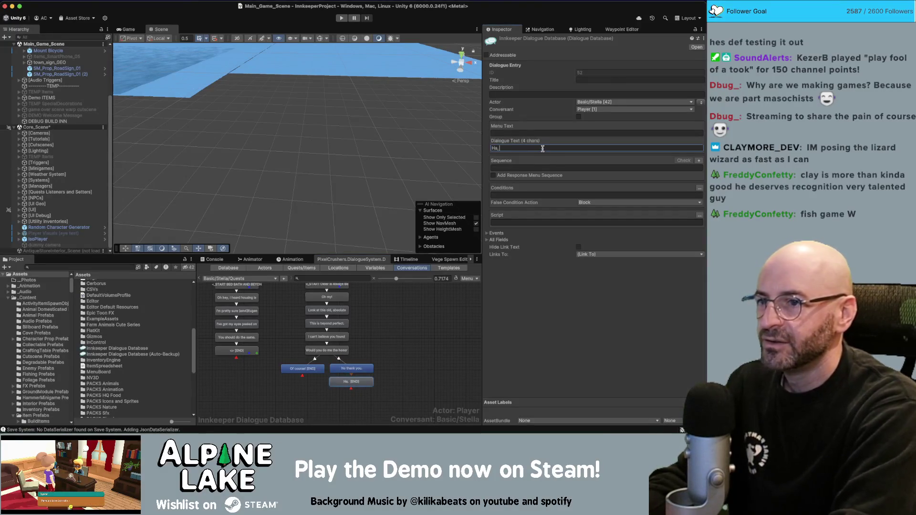
{"action": "type", "text": "you always were such a kidder"}
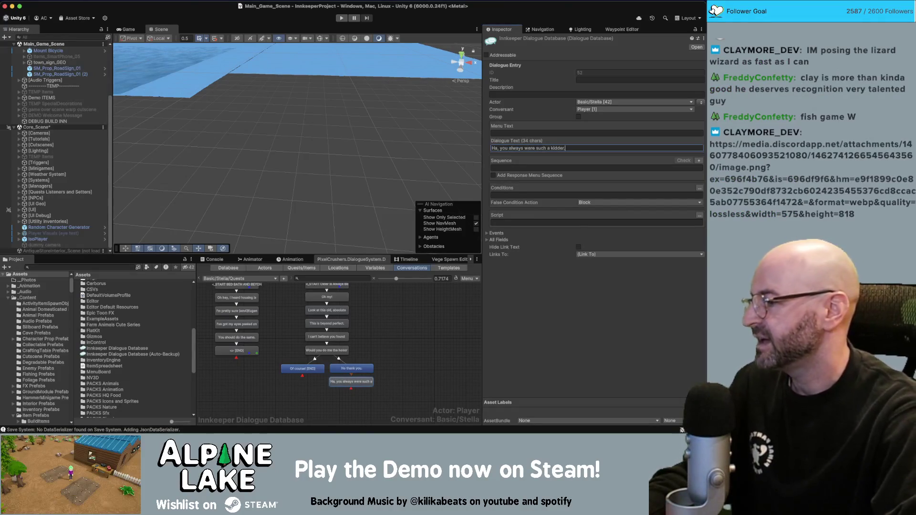
{"action": "key", "text": "super+Tab"}
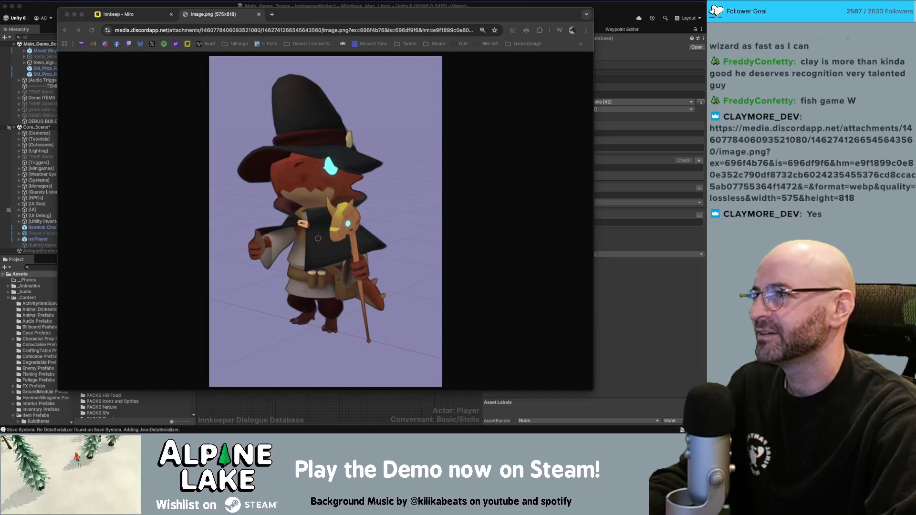
Step: Enlarge and reposition Chrome to view the lizard wizard render, then close its image.png tab
{"action": "left_click_drag", "start_coordinate": [313, 15], "coordinate": [310, 20]}
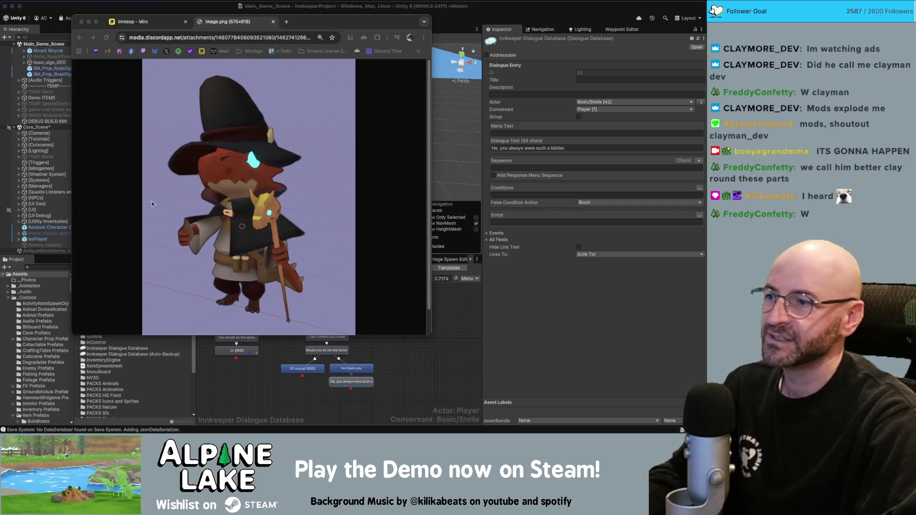
{"action": "mouse_move", "coordinate": [332, 23]}
{"action": "left_mouse_down"}
{"action": "mouse_move", "coordinate": [365, 36]}
{"action": "mouse_move", "coordinate": [345, 27]}
{"action": "left_mouse_up"}
{"action": "left_click_drag", "start_coordinate": [444, 340], "coordinate": [525, 400]}
{"action": "left_click_drag", "start_coordinate": [342, 31], "coordinate": [350, 31]}
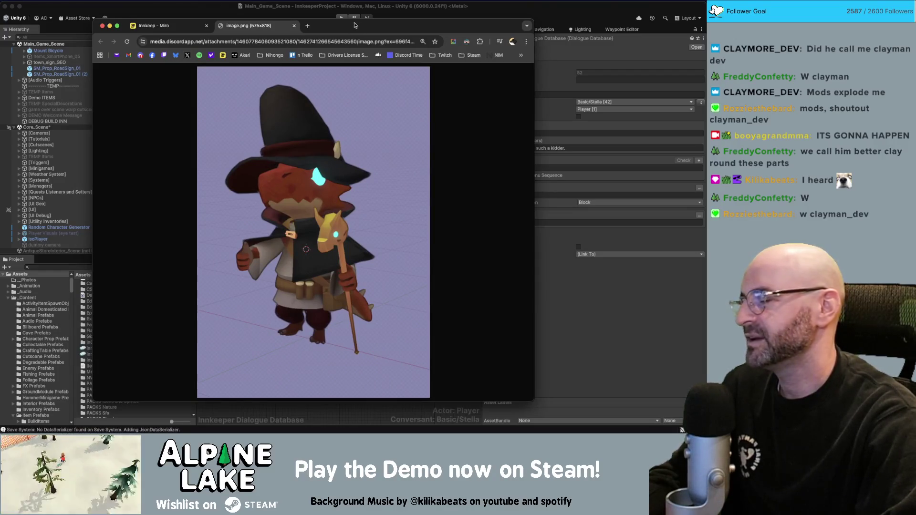
{"action": "left_click_drag", "start_coordinate": [355, 25], "coordinate": [358, 25]}
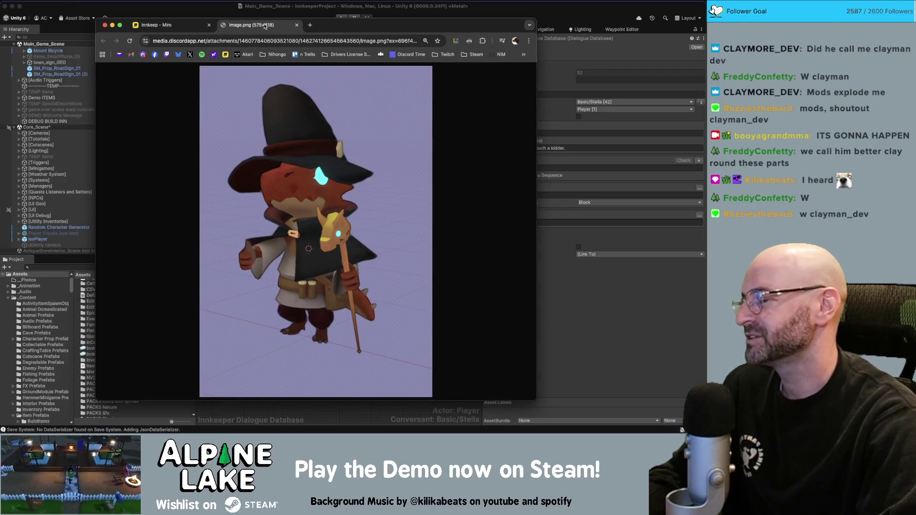
{"action": "left_click_drag", "start_coordinate": [320, 25], "coordinate": [317, 22]}
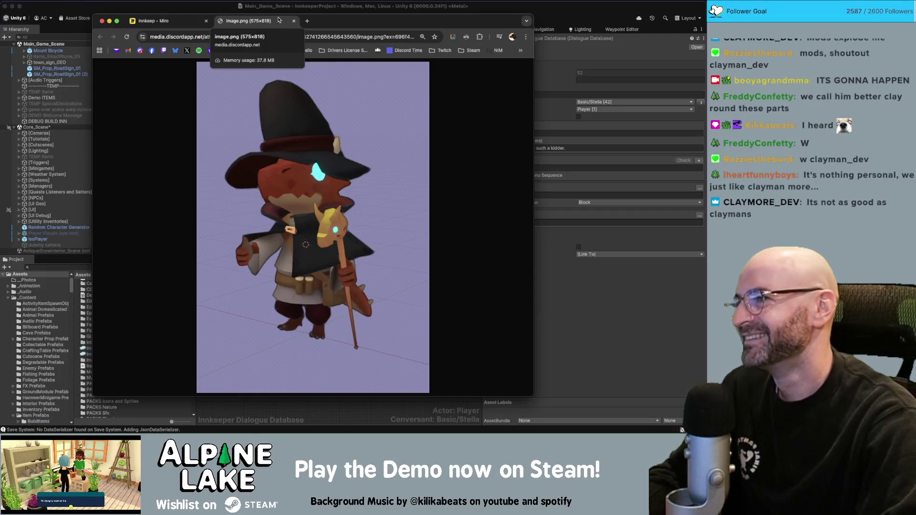
{"action": "left_click_drag", "start_coordinate": [331, 19], "coordinate": [339, 18]}
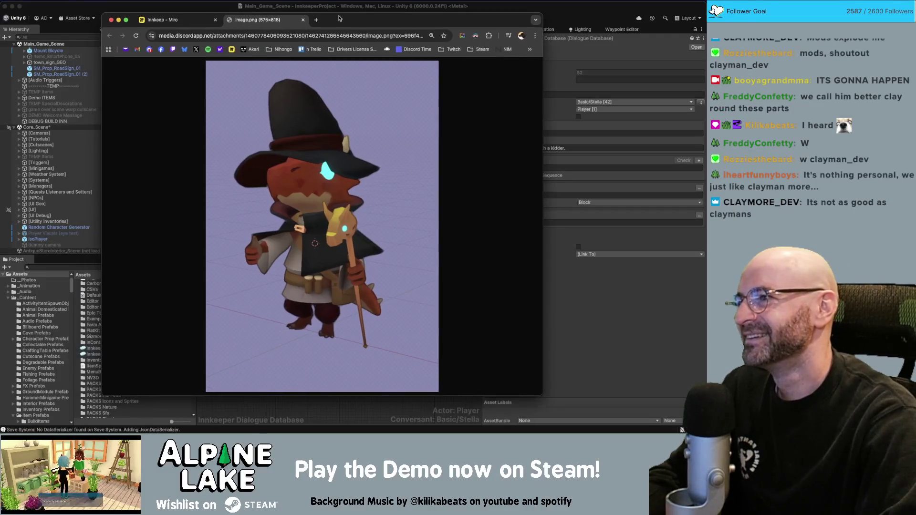
{"action": "middle_click", "coordinate": [267, 21]}
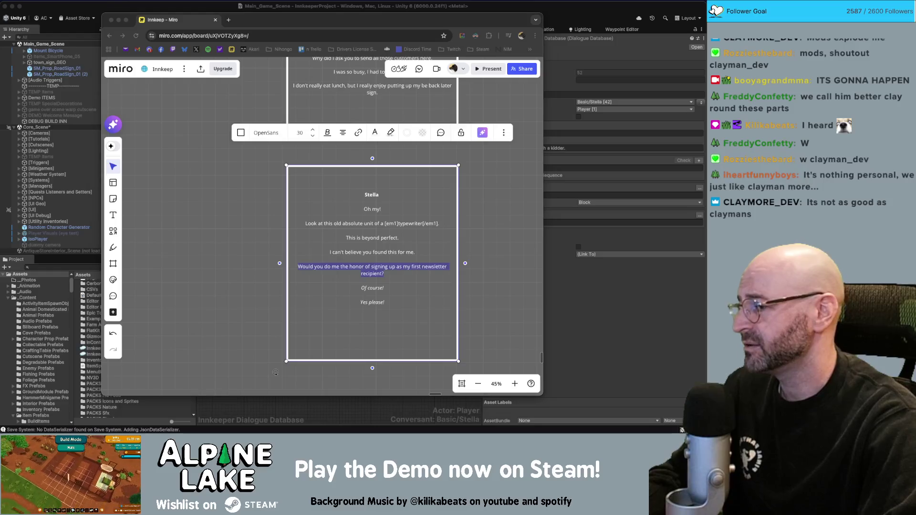
Step: Shrink Miro's Stella frame and delete the empty lines after 'Yes please!', then return to Unity
{"action": "scroll", "coordinate": [234, 205], "scroll_direction": "right", "scroll_amount": 3}
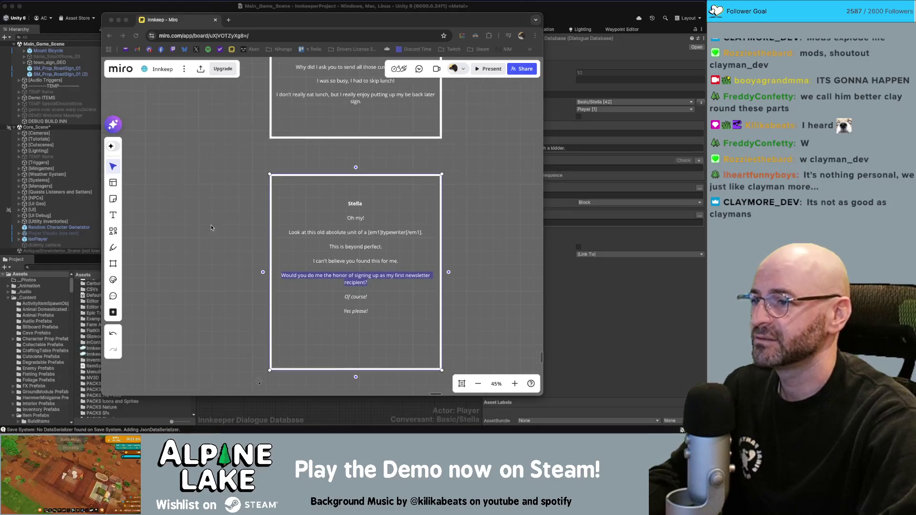
{"action": "left_click", "coordinate": [495, 219]}
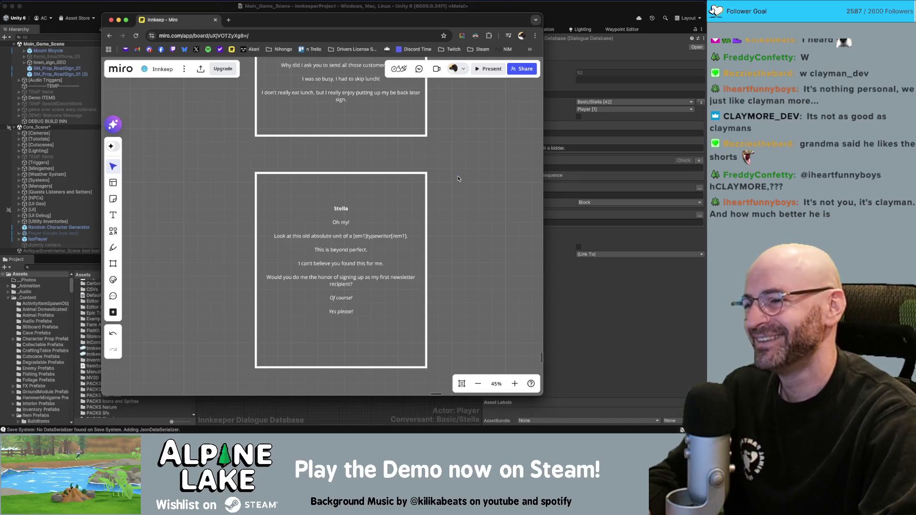
{"action": "left_click", "coordinate": [419, 300]}
{"action": "left_click_drag", "start_coordinate": [401, 368], "coordinate": [409, 336]}
{"action": "left_click", "coordinate": [465, 237]}
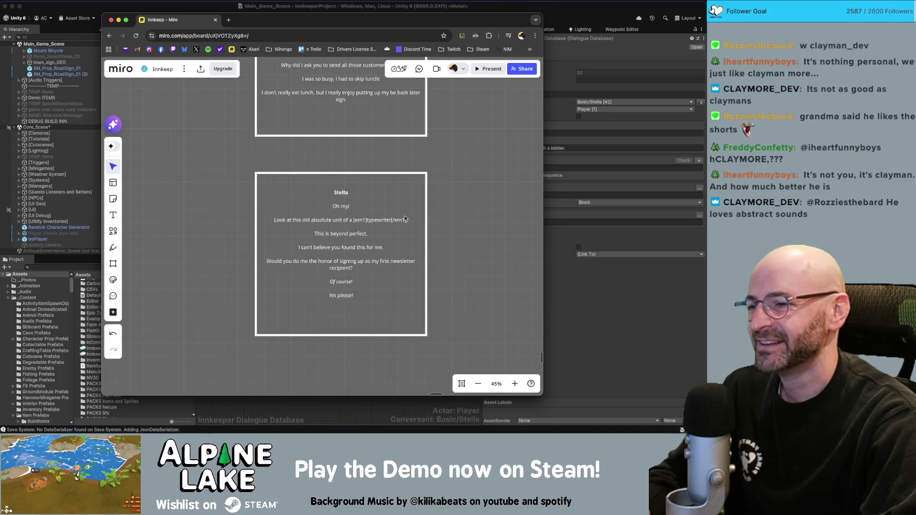
{"action": "double_click", "coordinate": [370, 314]}
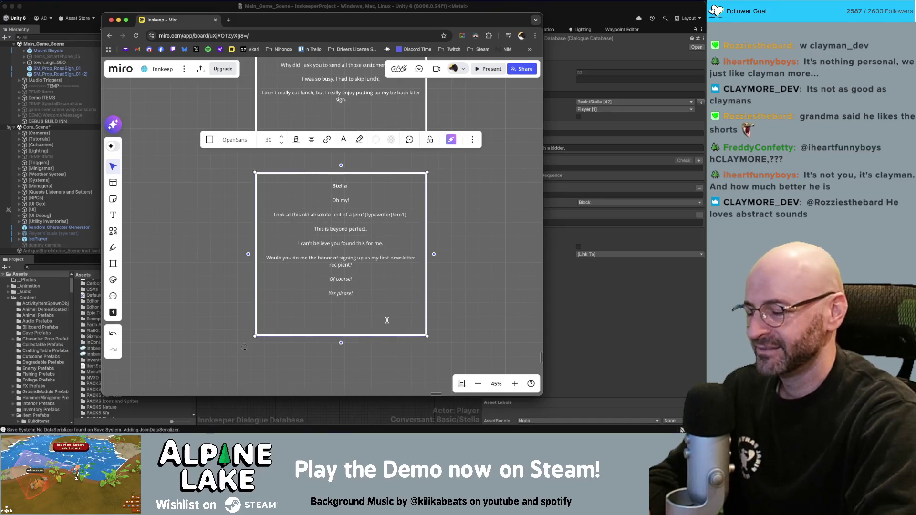
{"action": "key", "text": "BackSpace"}
{"action": "key", "text": "BackSpace"}
{"action": "left_click", "coordinate": [456, 277]}
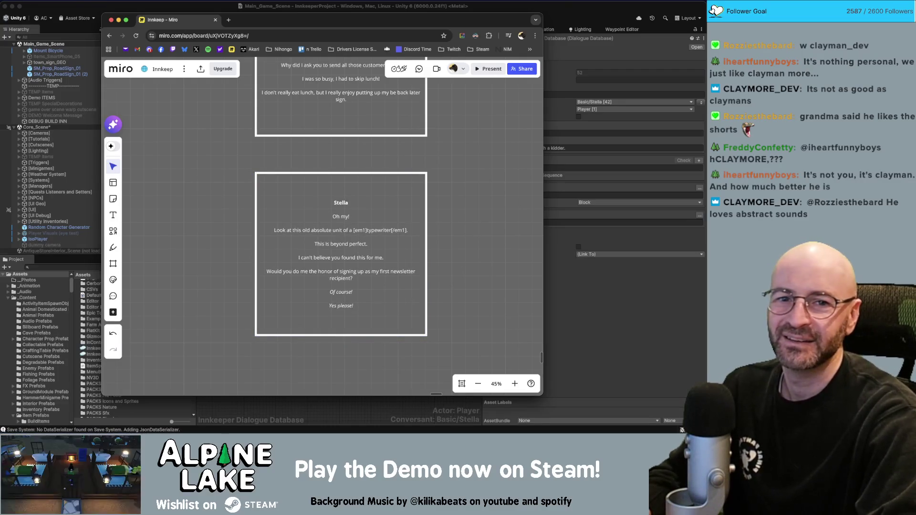
{"action": "key", "text": "super+Tab"}
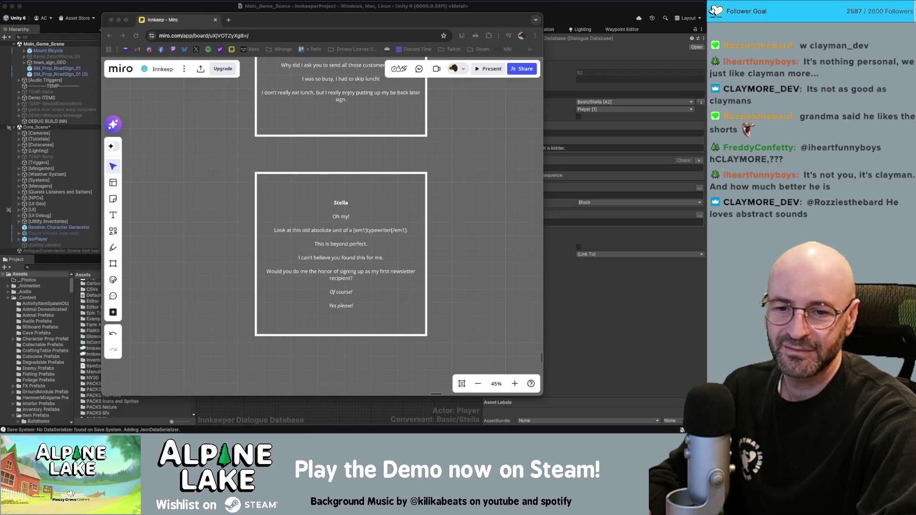
{"action": "left_click", "coordinate": [101, 18]}
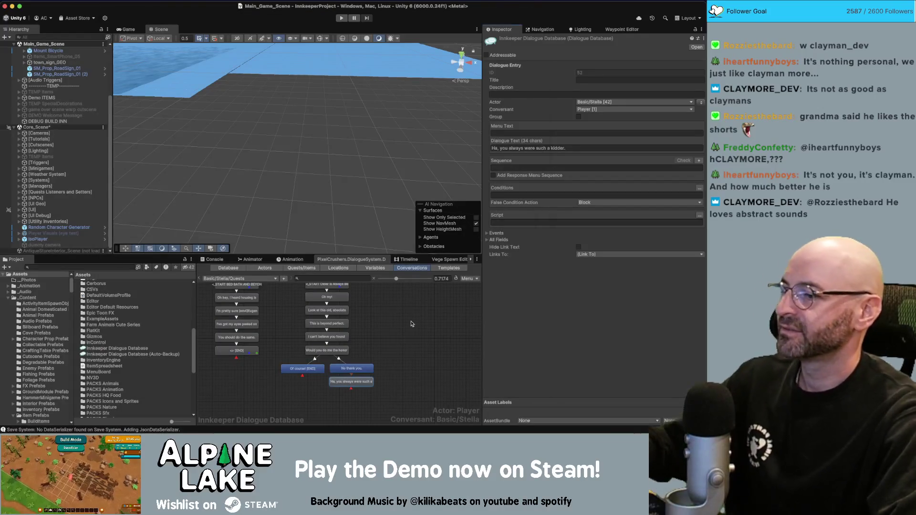
Step: Look through Stella's 'Oh my!', typewriter and 'beyond perfect' lines, then select her newsletter sign-up question
{"action": "scroll", "coordinate": [356, 342], "scroll_direction": "up", "scroll_amount": 3}
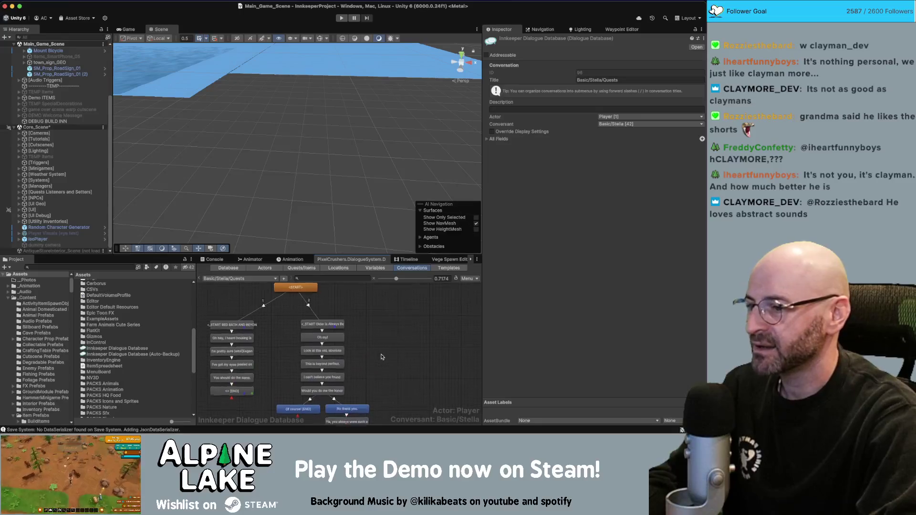
{"action": "scroll", "coordinate": [371, 332], "scroll_direction": "down", "scroll_amount": 1}
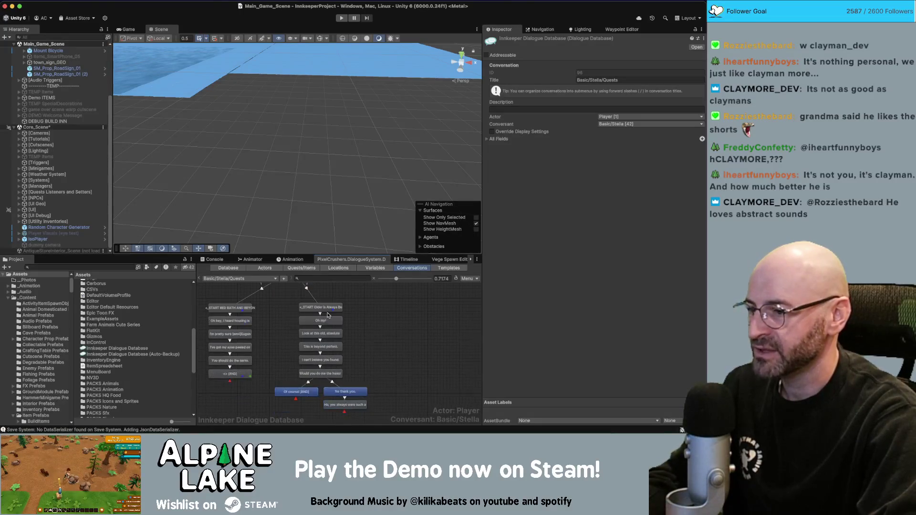
{"action": "left_click", "coordinate": [322, 321]}
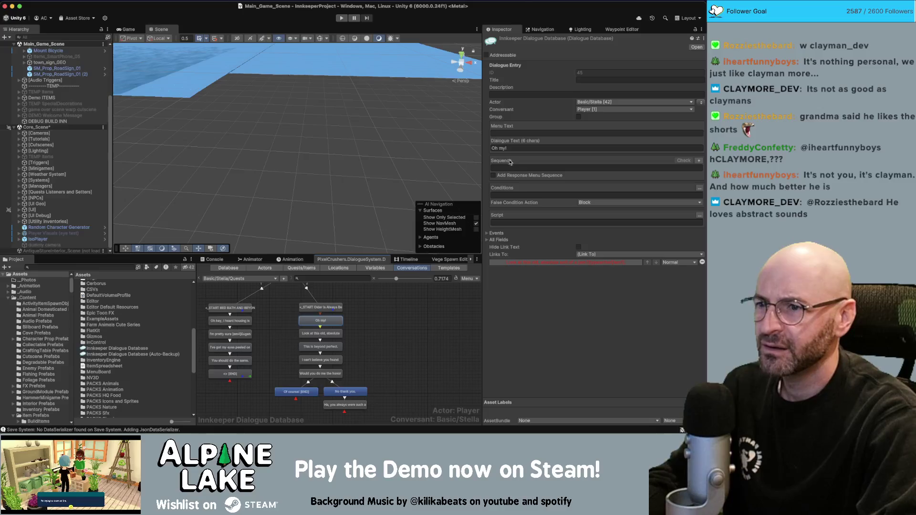
{"action": "left_click", "coordinate": [333, 333]}
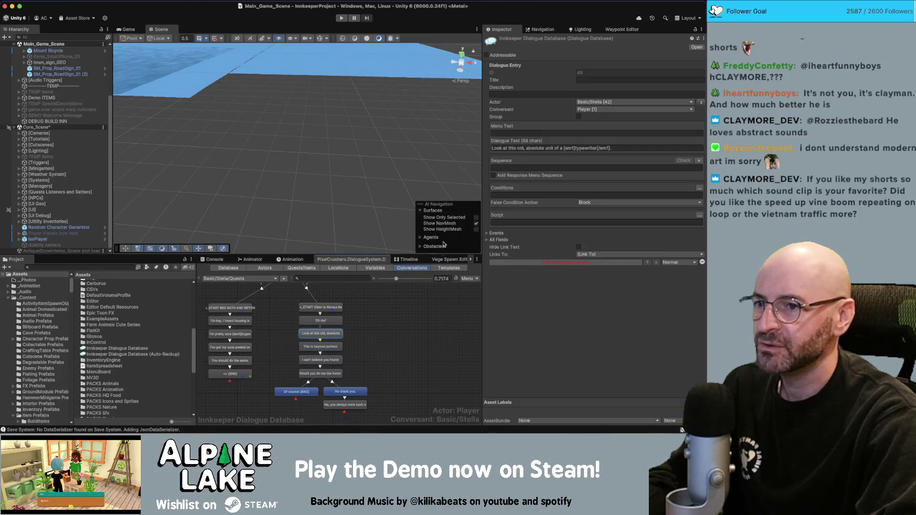
{"action": "left_click", "coordinate": [337, 356]}
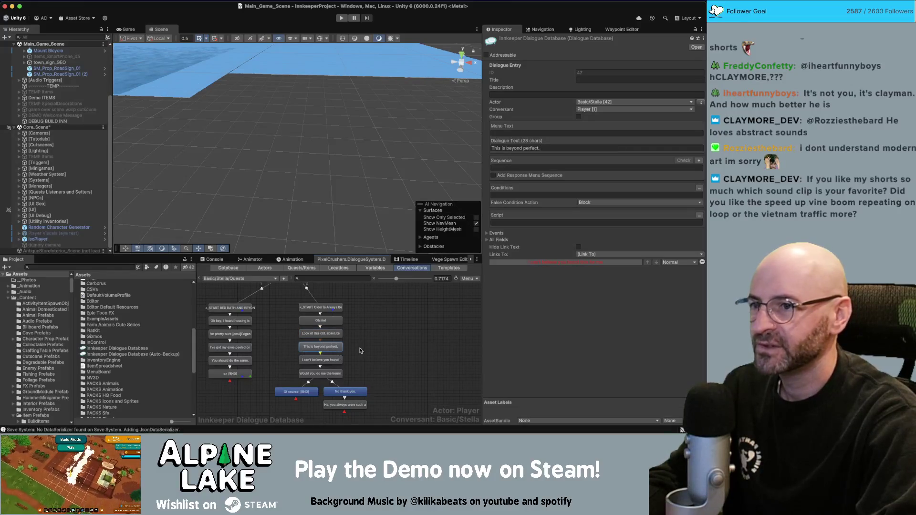
{"action": "scroll", "coordinate": [334, 353], "scroll_direction": "down", "scroll_amount": 1}
{"action": "scroll", "coordinate": [332, 350], "scroll_direction": "down", "scroll_amount": 1}
{"action": "left_click", "coordinate": [338, 347]}
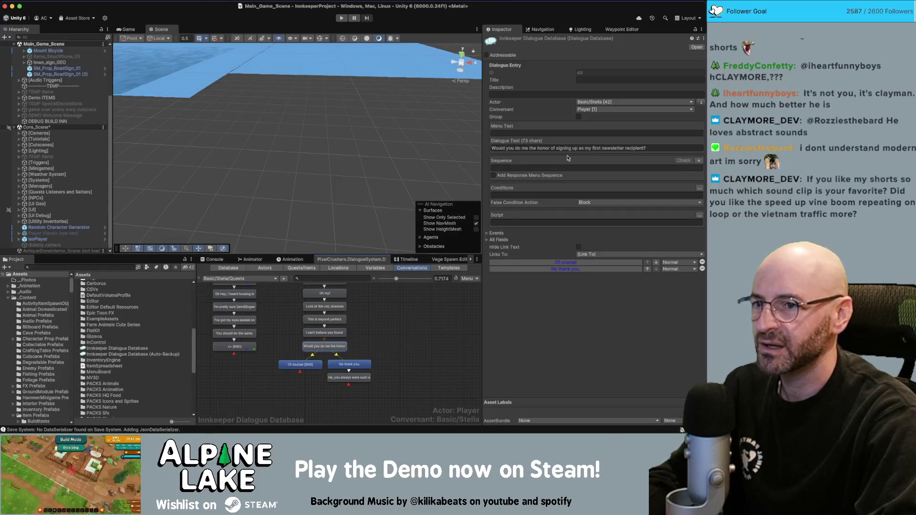
Step: Reword the question to 'Would you do me the honor of being the first to sign up for the newsletter?'
{"action": "left_click", "coordinate": [609, 149]}
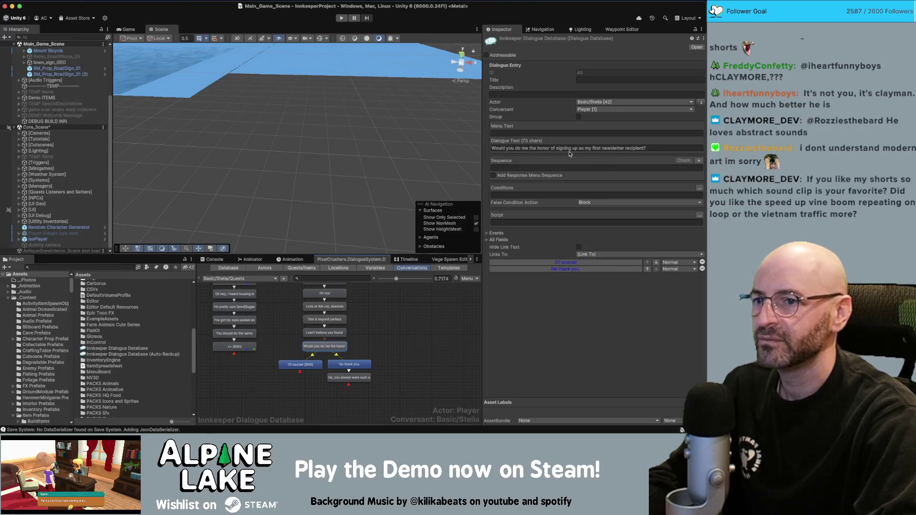
{"action": "key", "text": "End"}
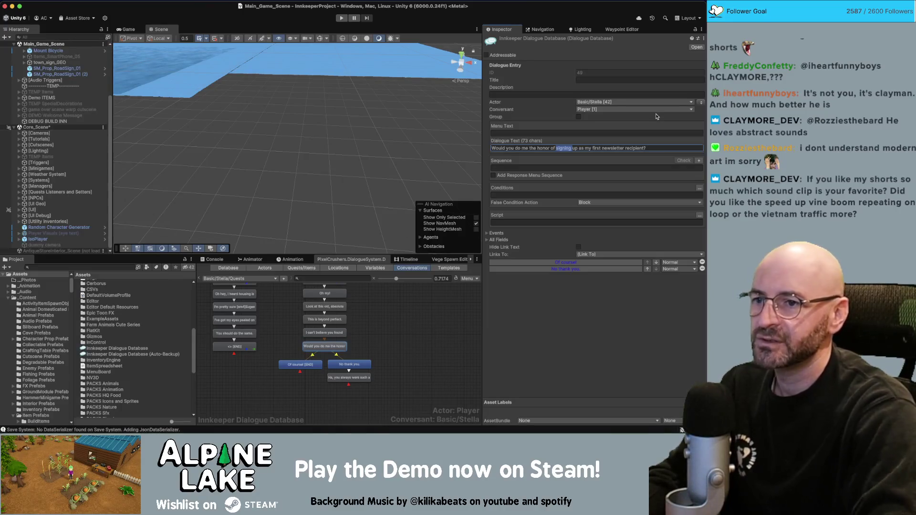
{"action": "key", "text": "alt+BackSpace"}
{"action": "type", "text": "being th"}
{"action": "key", "text": "BackSpace"}
{"action": "key", "text": "BackSpace"}
{"action": "key", "text": "BackSpace"}
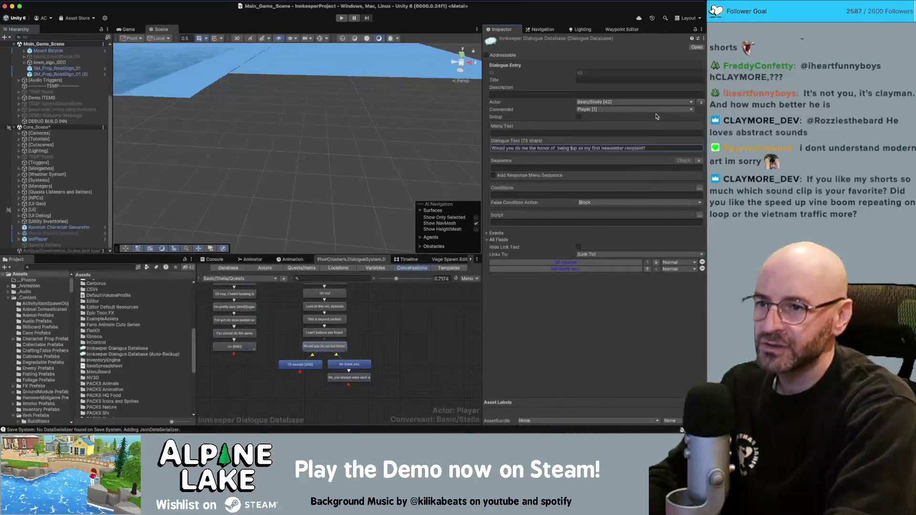
{"action": "type", "text": "being the firs"}
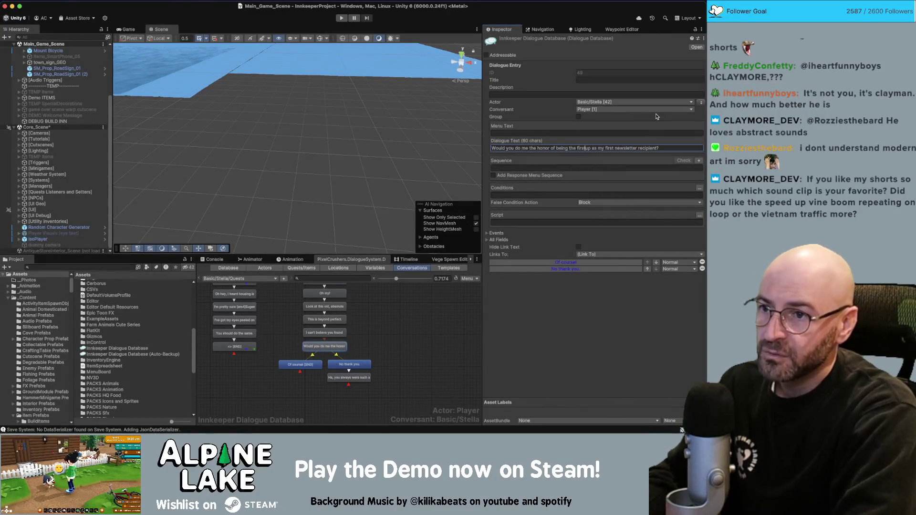
{"action": "type", "text": "t"}
{"action": "key", "text": "Delete"}
{"action": "key", "text": "Delete"}
{"action": "key", "text": "Delete"}
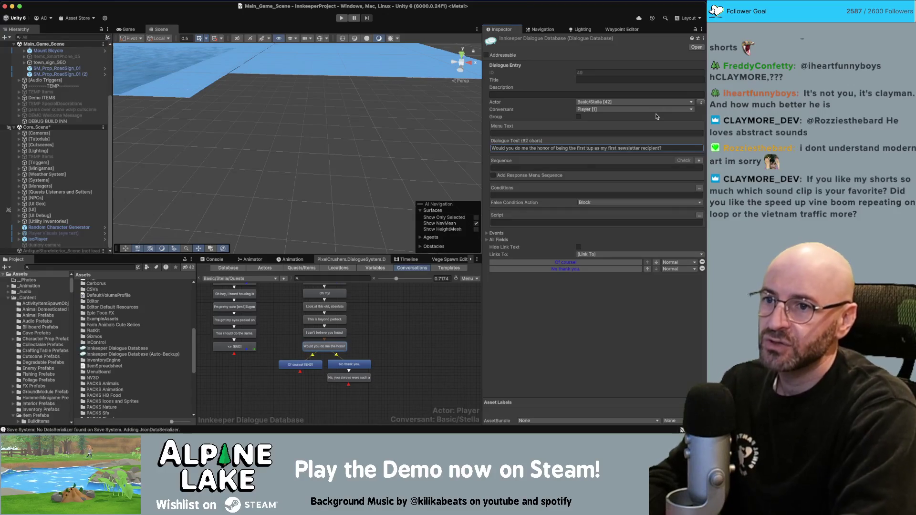
{"action": "type", "text": "to sign up"}
{"action": "key", "text": "Delete"}
{"action": "key", "text": "Delete"}
{"action": "key", "text": "Delete"}
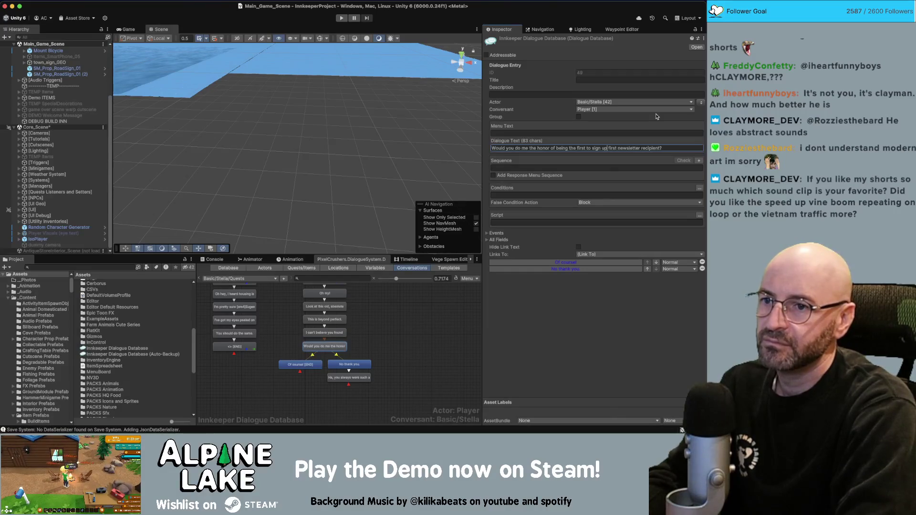
{"action": "type", "text": "for the"}
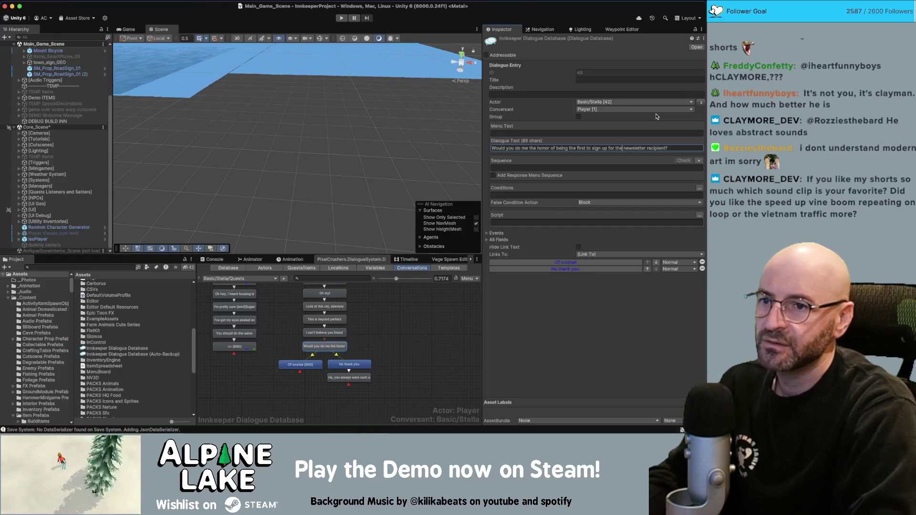
{"action": "key", "text": "shift+End"}
{"action": "type", "text": "newsletter?"}
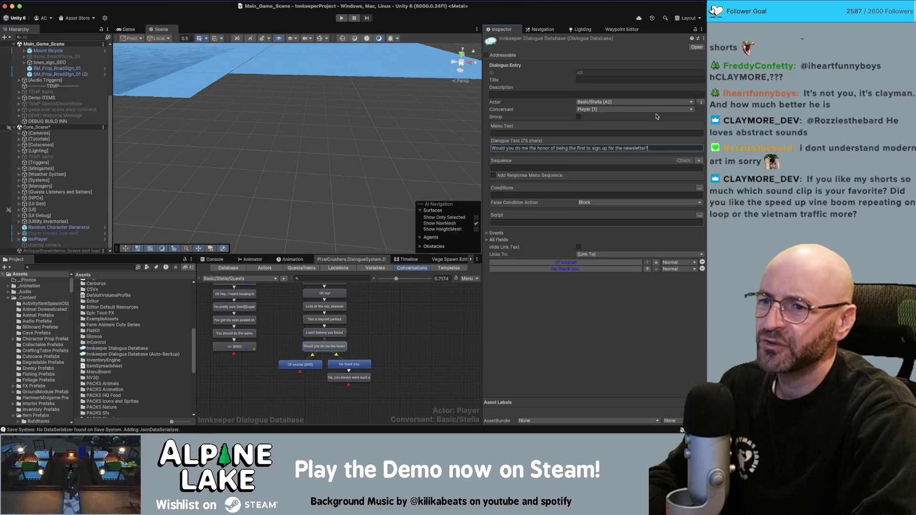
{"action": "left_click", "coordinate": [300, 365]}
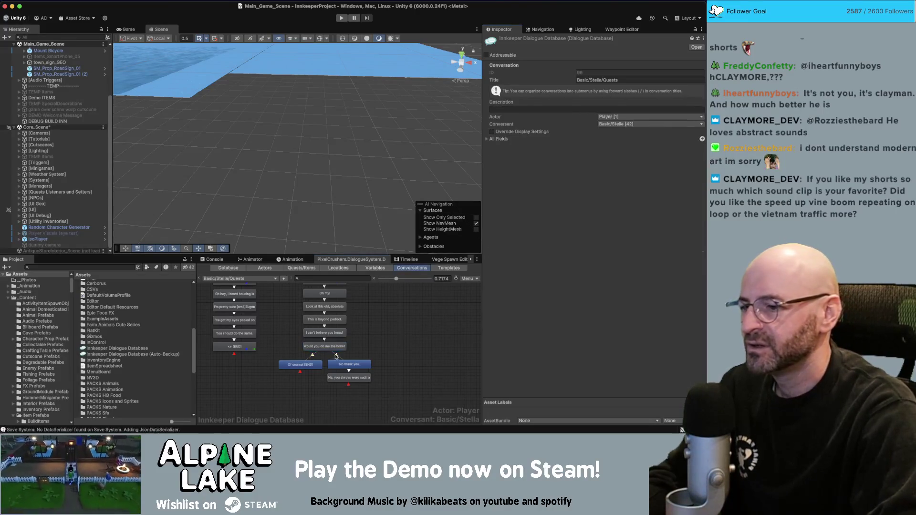
Step: Replace Stella's answer under 'No thank you.' with 'Ha good one, I'm gonna send you two now.'
{"action": "left_click", "coordinate": [350, 364]}
{"action": "left_click", "coordinate": [349, 377]}
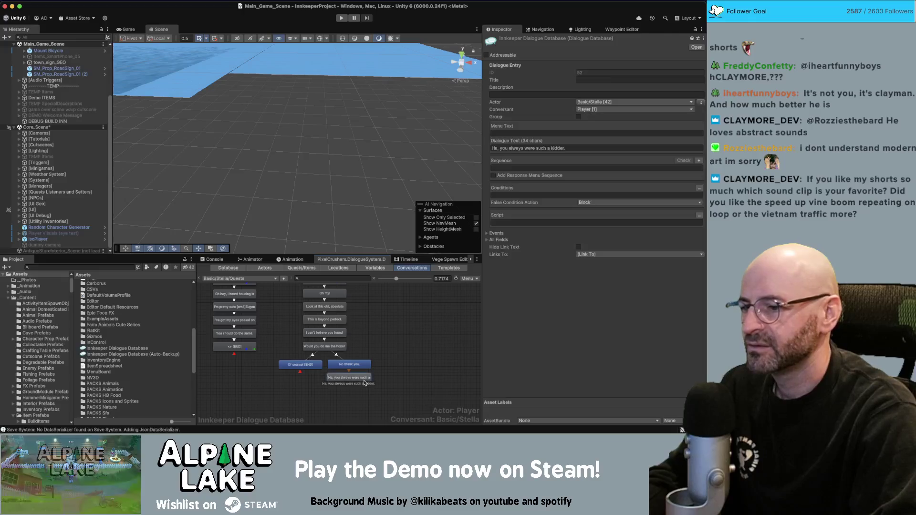
{"action": "left_click", "coordinate": [564, 147]}
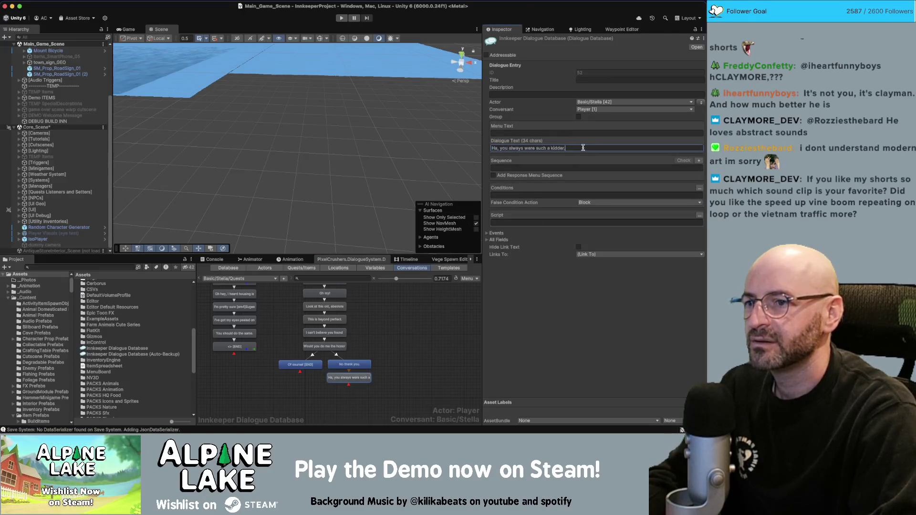
{"action": "type", "text": "Ha good one,"}
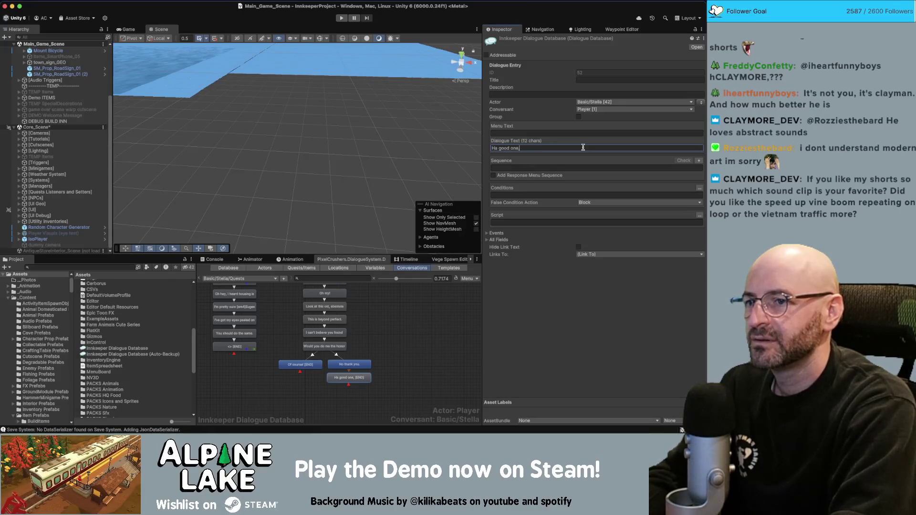
{"action": "key", "text": "BackSpace"}
{"action": "key", "text": "BackSpace"}
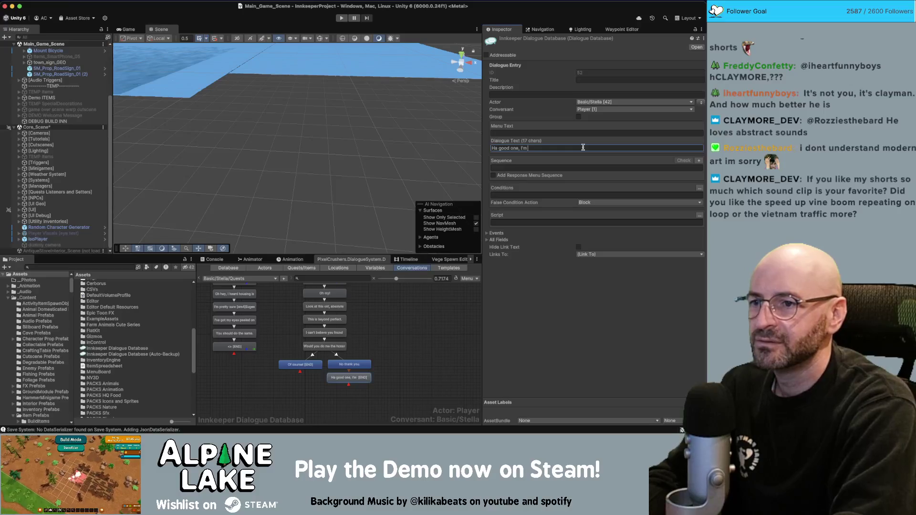
{"action": "type", "text": "na send you two"}
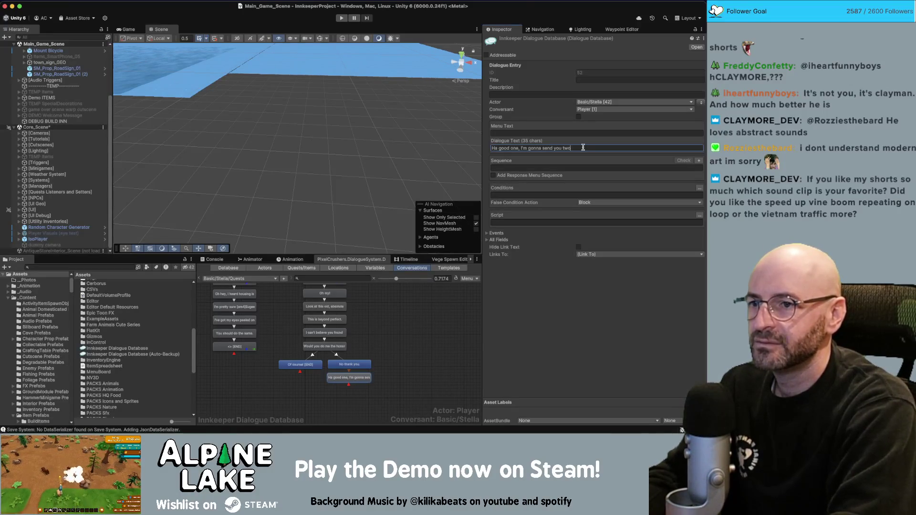
{"action": "type", "text": " now."}
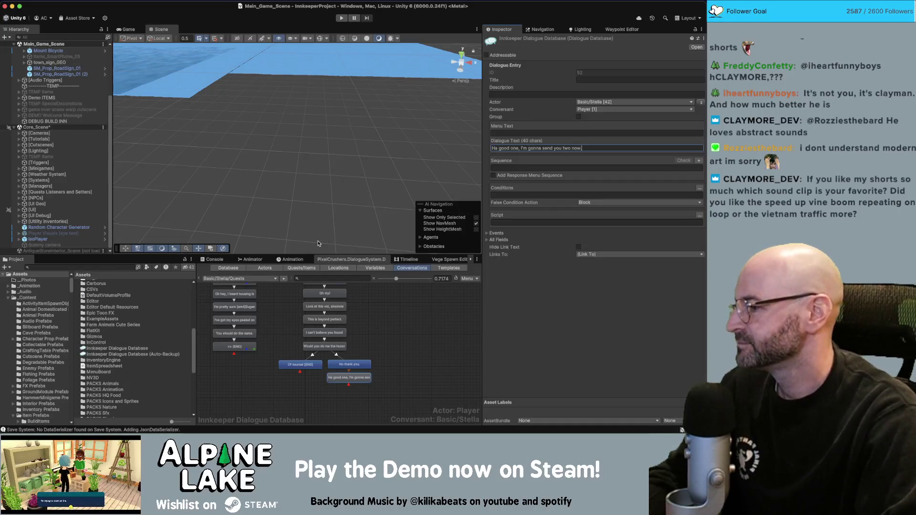
{"action": "key", "text": "super+Tab"}
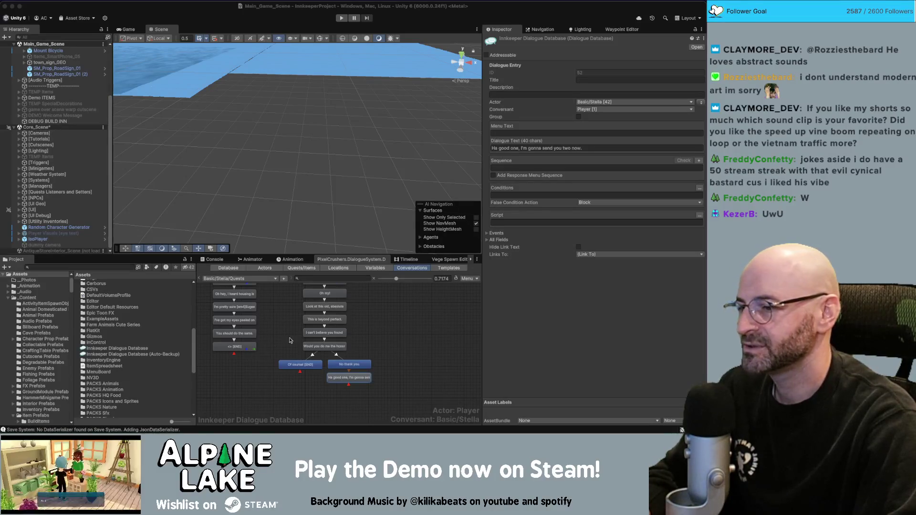
{"action": "left_click", "coordinate": [387, 330]}
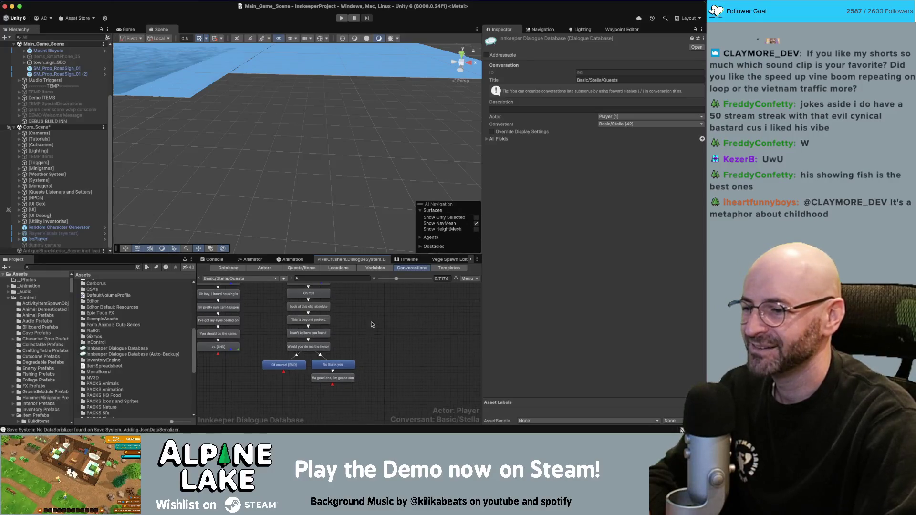
Step: Box-select the 'Oh my!' branch nodes and nudge them aside
{"action": "left_click", "coordinate": [340, 372]}
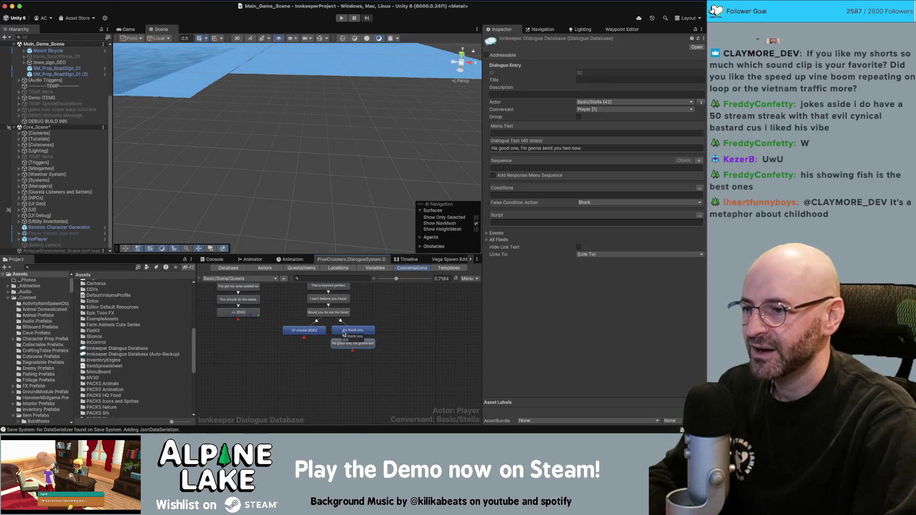
{"action": "left_click", "coordinate": [380, 315]}
{"action": "right_click", "coordinate": [381, 315]}
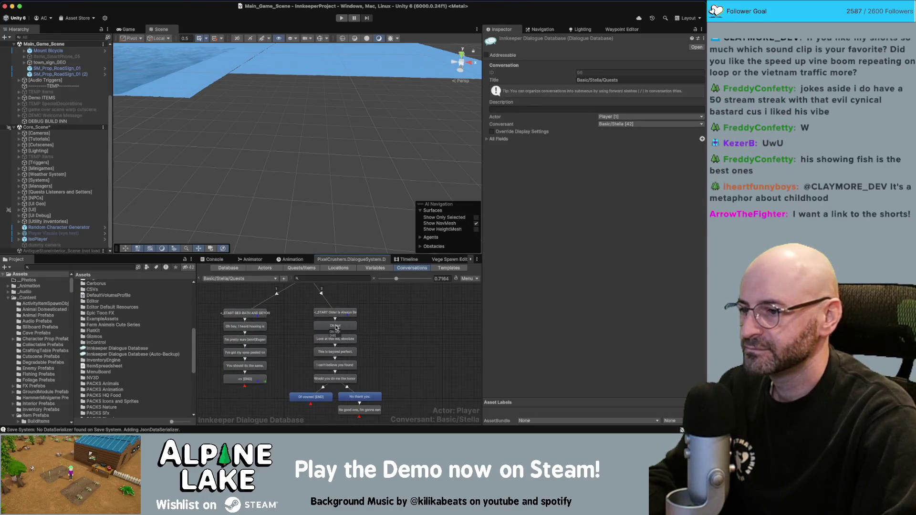
{"action": "left_click", "coordinate": [336, 327]}
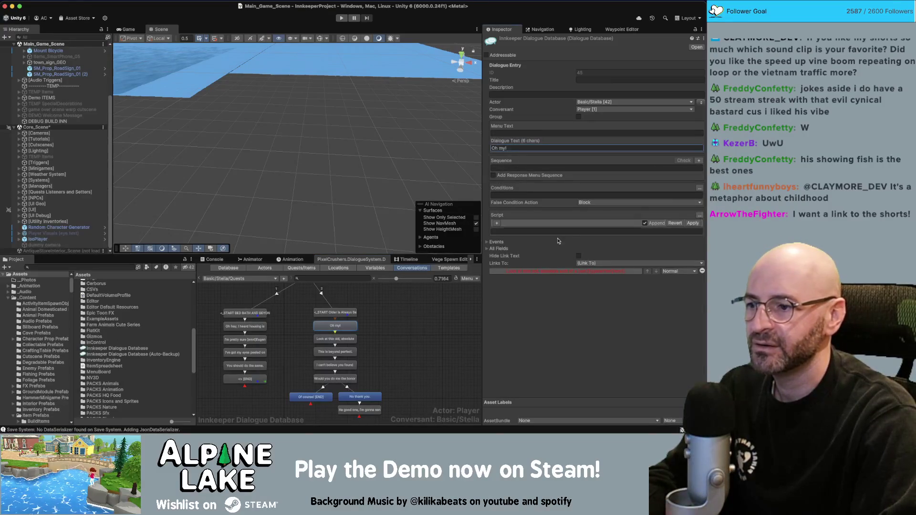
{"action": "left_click", "coordinate": [366, 340]}
{"action": "left_click_drag", "start_coordinate": [293, 322], "coordinate": [387, 415]}
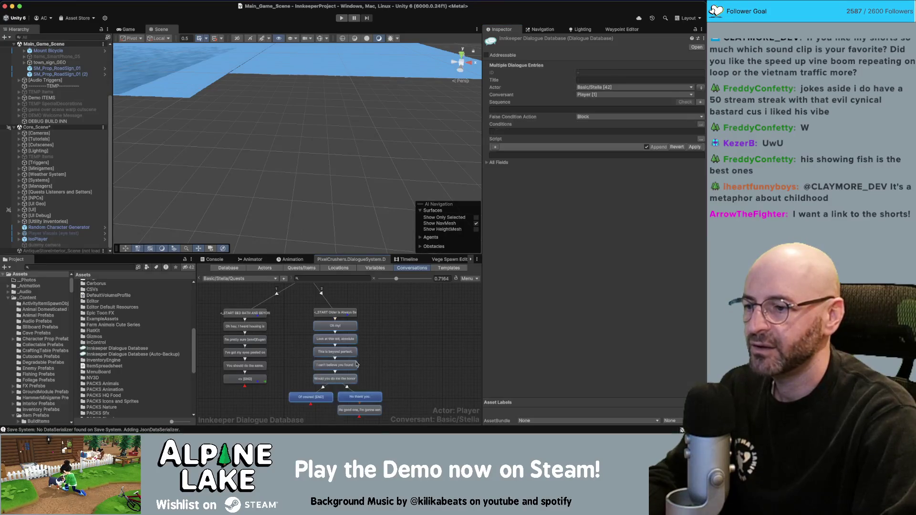
{"action": "mouse_move", "coordinate": [345, 331]}
{"action": "left_mouse_down"}
{"action": "mouse_move", "coordinate": [347, 340]}
{"action": "mouse_move", "coordinate": [335, 308]}
{"action": "left_mouse_up"}
Step: Reselect the whole 'Oh my!' column and move it further right
{"action": "left_click", "coordinate": [367, 334]}
{"action": "left_click", "coordinate": [367, 315]}
{"action": "left_click", "coordinate": [335, 336]}
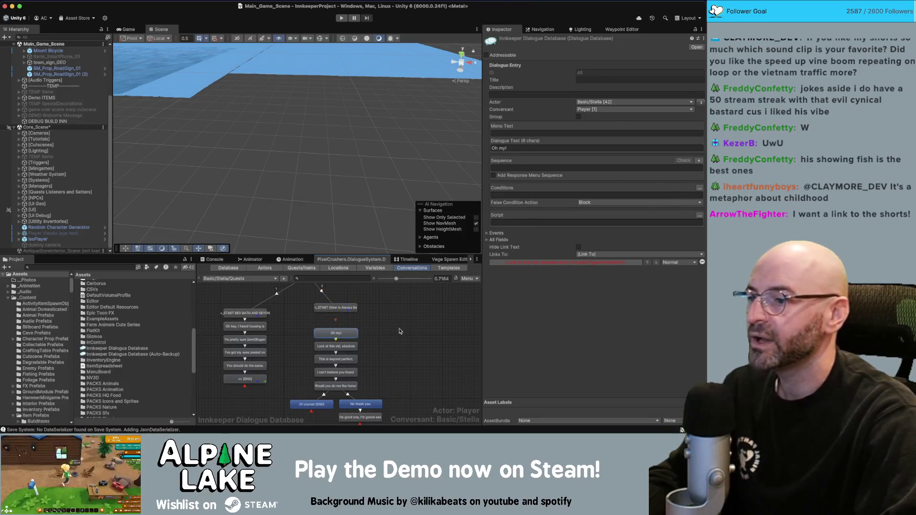
{"action": "left_click", "coordinate": [318, 322]}
{"action": "scroll", "coordinate": [318, 321], "scroll_direction": "down", "scroll_amount": 1}
{"action": "mouse_move", "coordinate": [285, 315]}
{"action": "left_mouse_down"}
{"action": "mouse_move", "coordinate": [350, 359]}
{"action": "mouse_move", "coordinate": [404, 415]}
{"action": "left_mouse_up"}
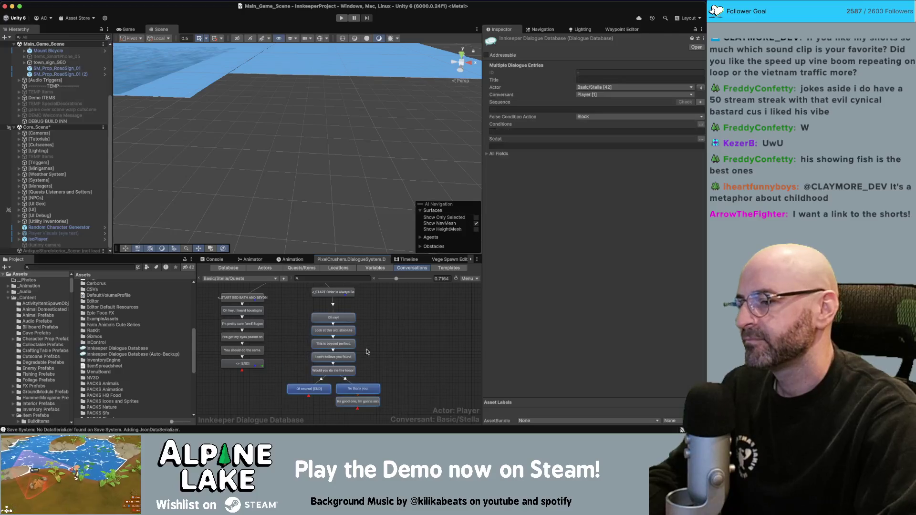
{"action": "left_click_drag", "start_coordinate": [351, 323], "coordinate": [394, 326]}
{"action": "left_click", "coordinate": [334, 293]}
Step: Create a Stella child node under START saying 'Any luck finding me a [em1]typewriter[/em1] yet?'
{"action": "right_click", "coordinate": [334, 294]}
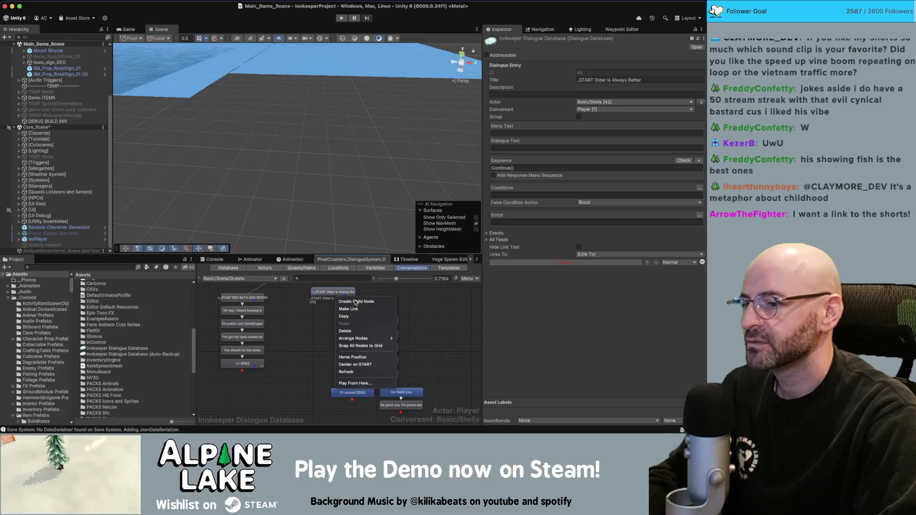
{"action": "left_click", "coordinate": [355, 299]}
{"action": "left_click_drag", "start_coordinate": [318, 310], "coordinate": [307, 321]}
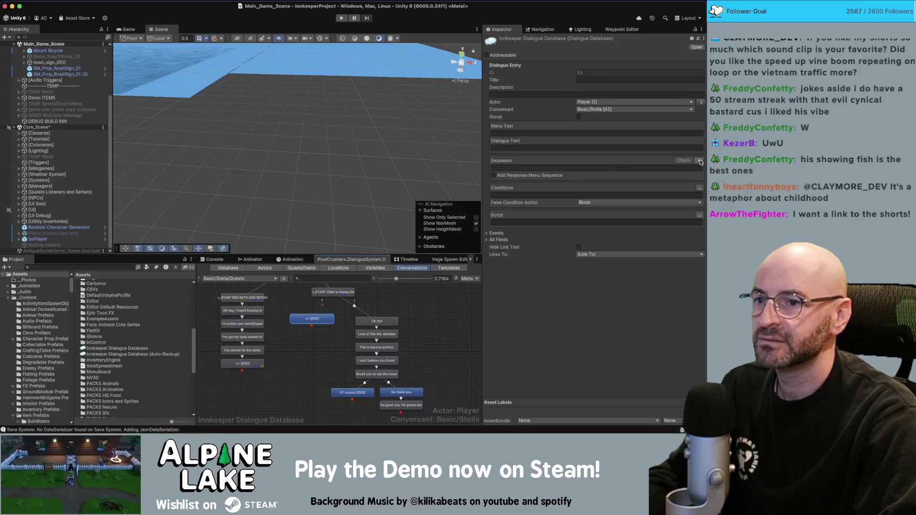
{"action": "left_click", "coordinate": [694, 108]}
{"action": "left_click", "coordinate": [697, 104]}
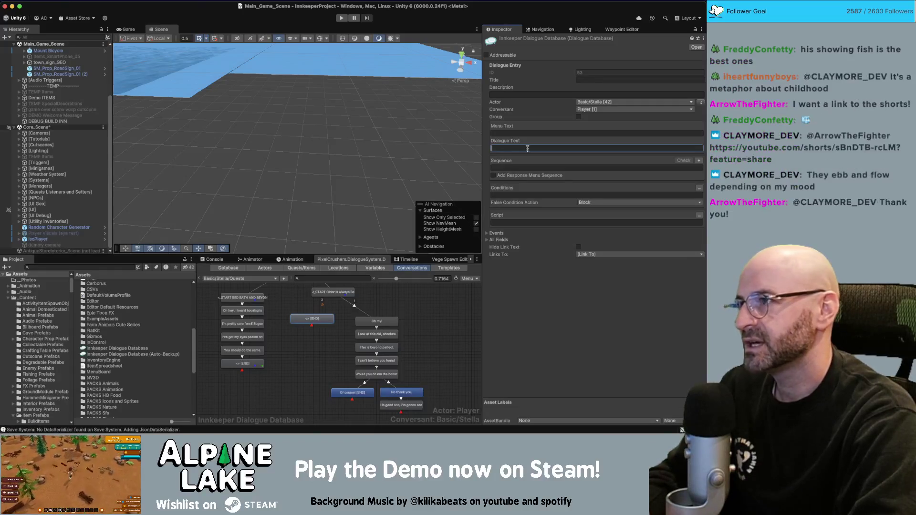
{"action": "type", "text": "Any luck"}
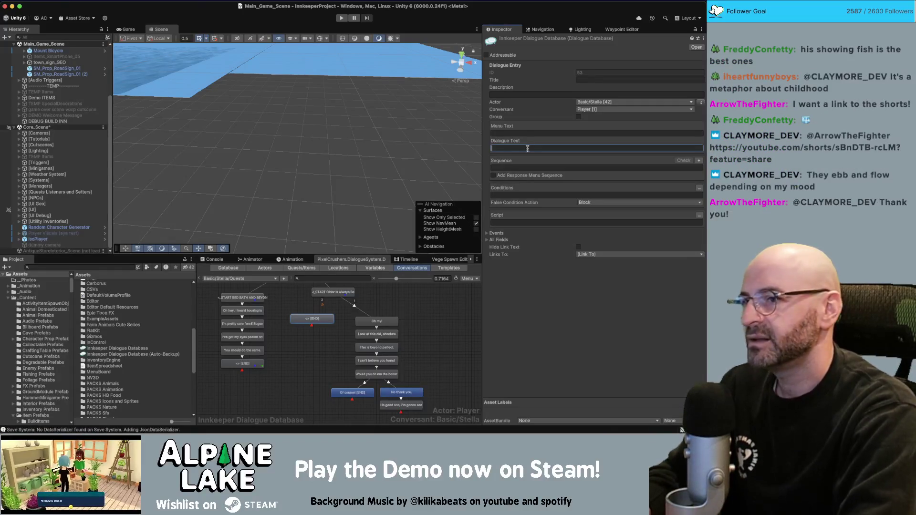
{"action": "type", "text": " findin"}
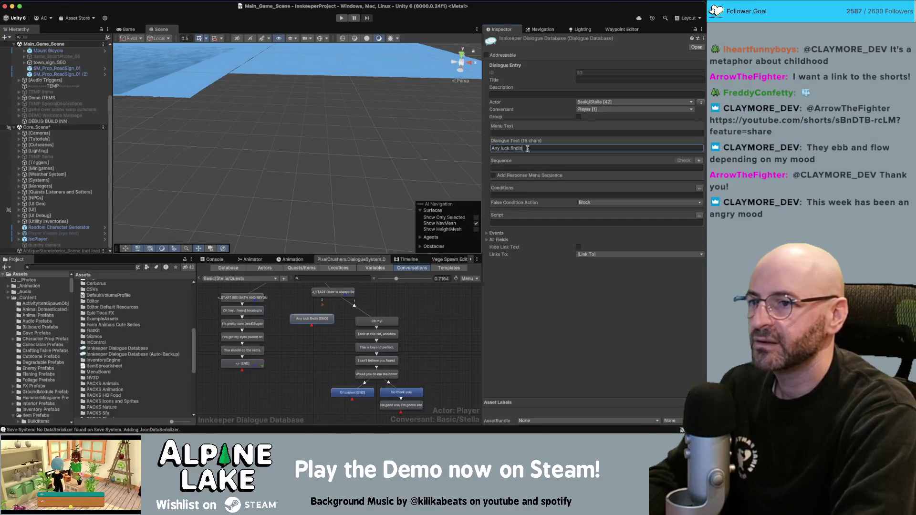
{"action": "type", "text": "g me a [e"}
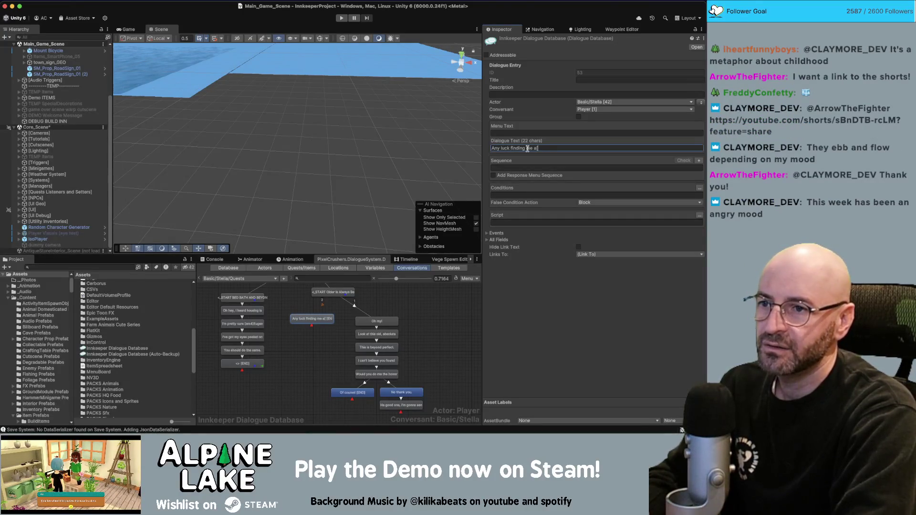
{"action": "type", "text": "m1]"}
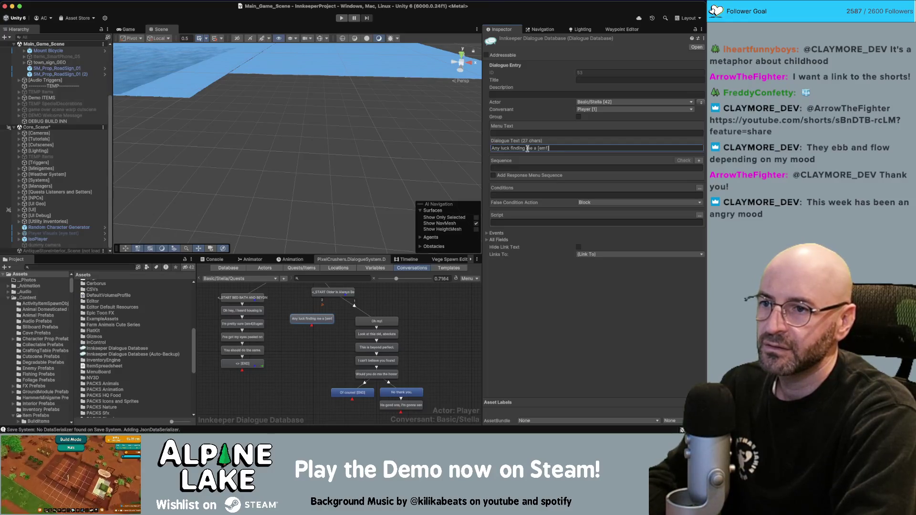
{"action": "type", "text": "typewriter[/em1] yet?"}
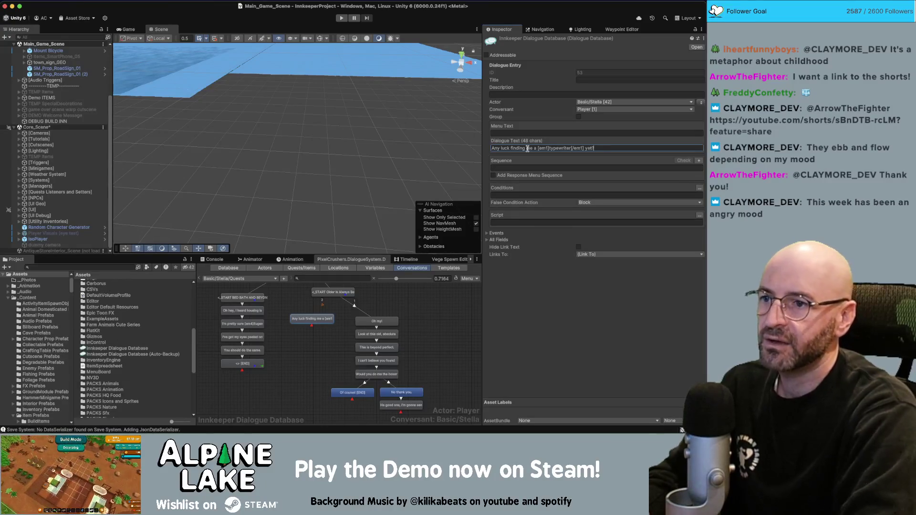
Step: Select the link from the START node to the 'Oh my!' line
{"action": "left_click", "coordinate": [418, 307]}
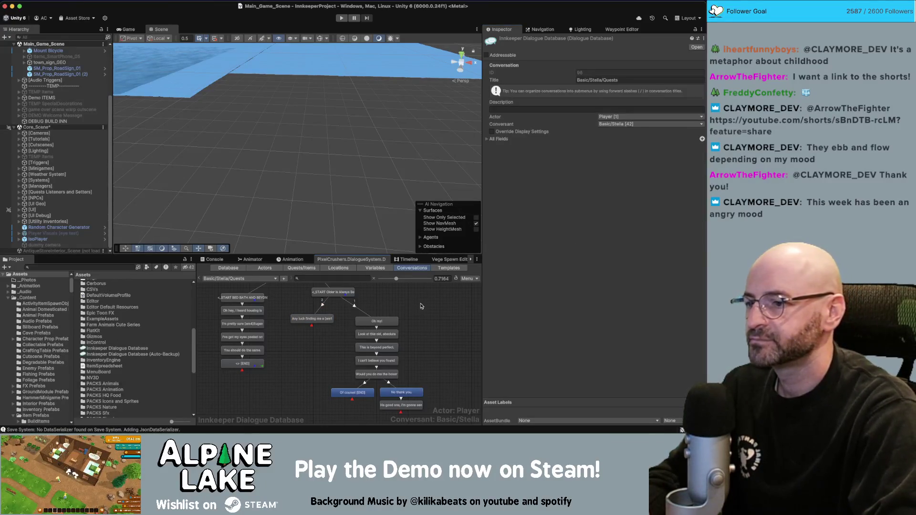
{"action": "scroll", "coordinate": [410, 307], "scroll_direction": "right", "scroll_amount": 2}
{"action": "left_click", "coordinate": [307, 295]}
{"action": "left_click", "coordinate": [366, 306]}
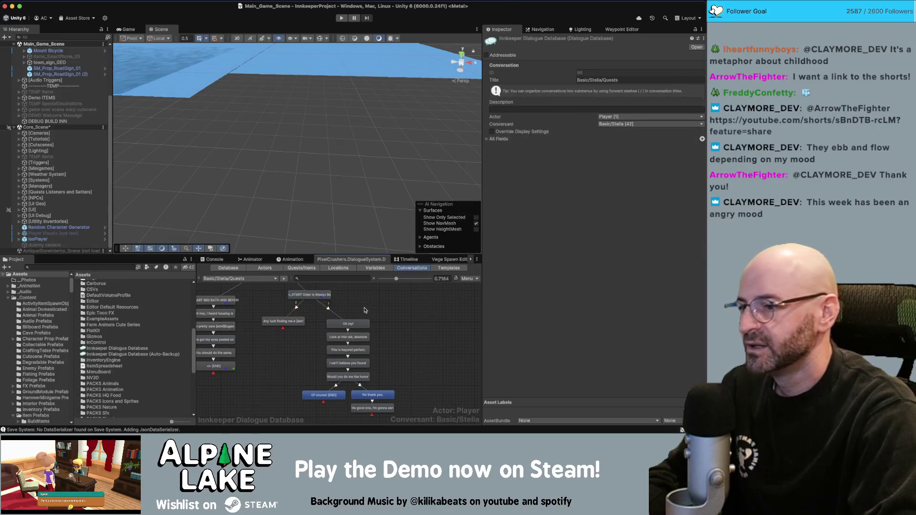
{"action": "left_click", "coordinate": [334, 312]}
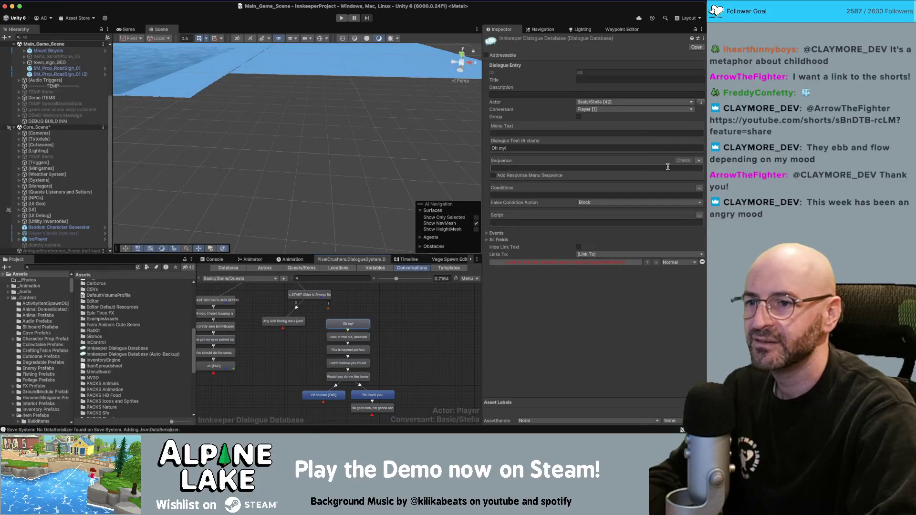
Step: Add the condition Quest 'Older is Always Better' is unassigned to the 'Oh my!' line
{"action": "left_click", "coordinate": [699, 188]}
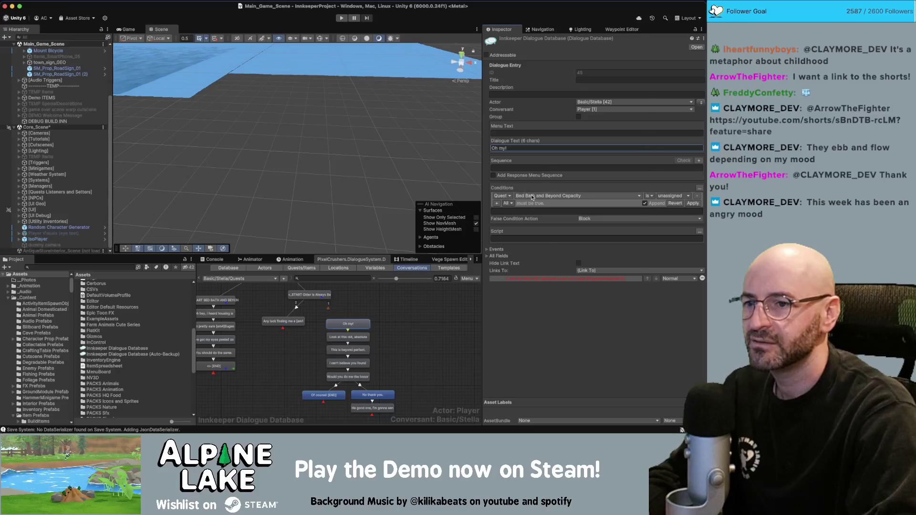
{"action": "left_click", "coordinate": [532, 197]}
{"action": "left_click", "coordinate": [572, 354]}
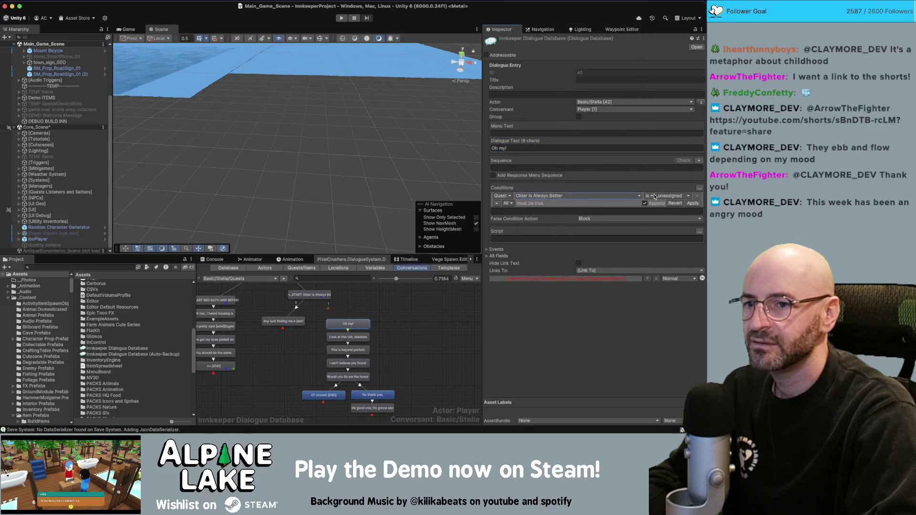
{"action": "left_click", "coordinate": [692, 203]}
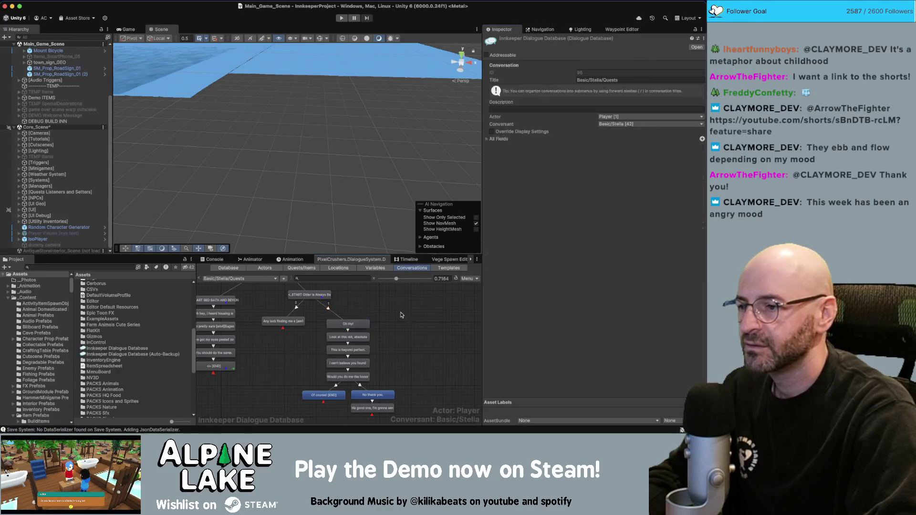
Step: Add Entry 5 'Bring [em4]Stella[/em4] the [em1]typewriter[/em1].' to the Older Is Always Better quest
{"action": "left_click", "coordinate": [301, 267]}
{"action": "scroll", "coordinate": [213, 411], "scroll_direction": "down", "scroll_amount": 10}
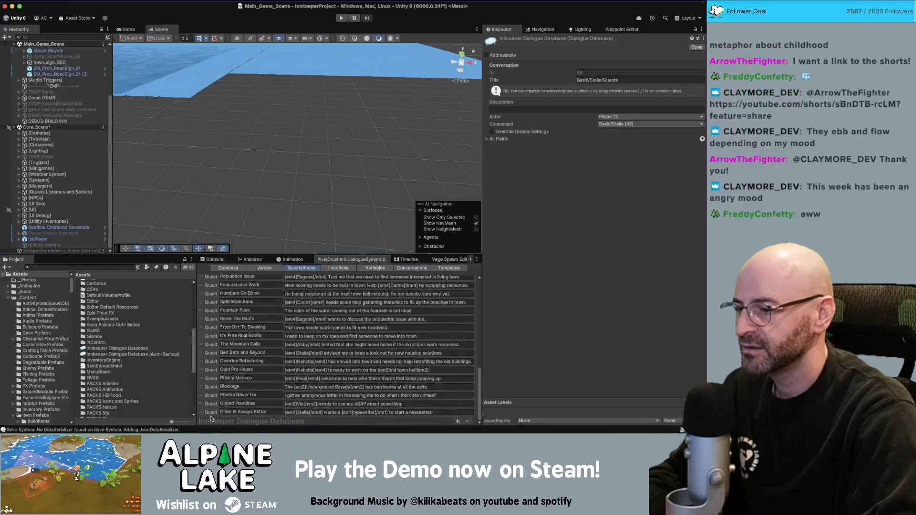
{"action": "left_click", "coordinate": [210, 412]}
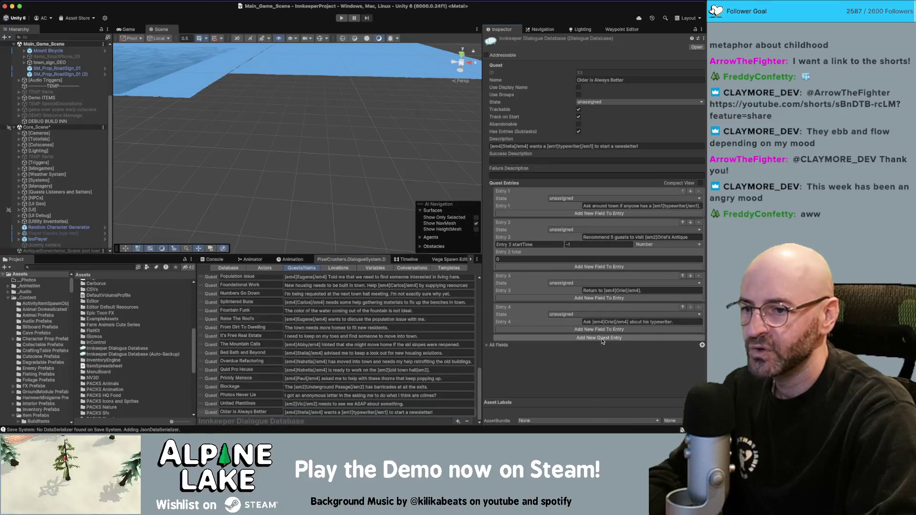
{"action": "left_click", "coordinate": [602, 338]}
{"action": "left_click", "coordinate": [601, 352]}
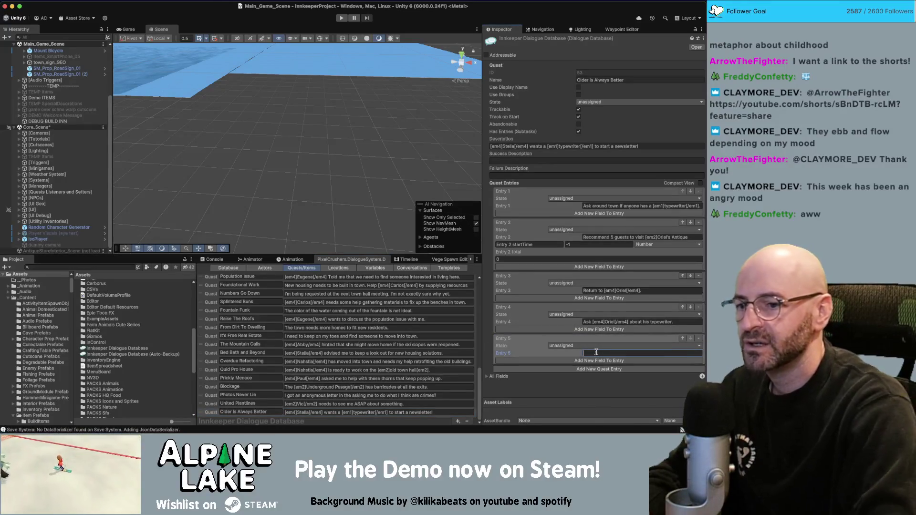
{"action": "type", "text": "Bring"}
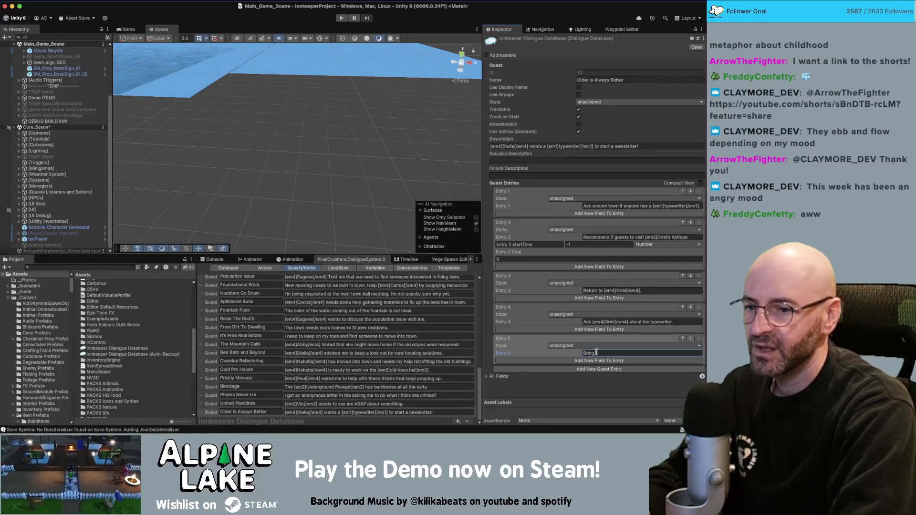
{"action": "type", "text": " [em4]Stell"}
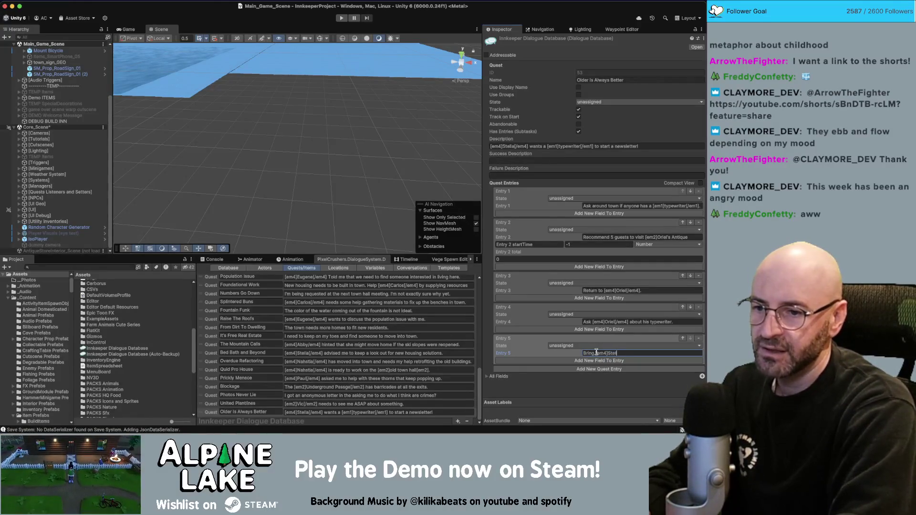
{"action": "type", "text": "a[/em4]"}
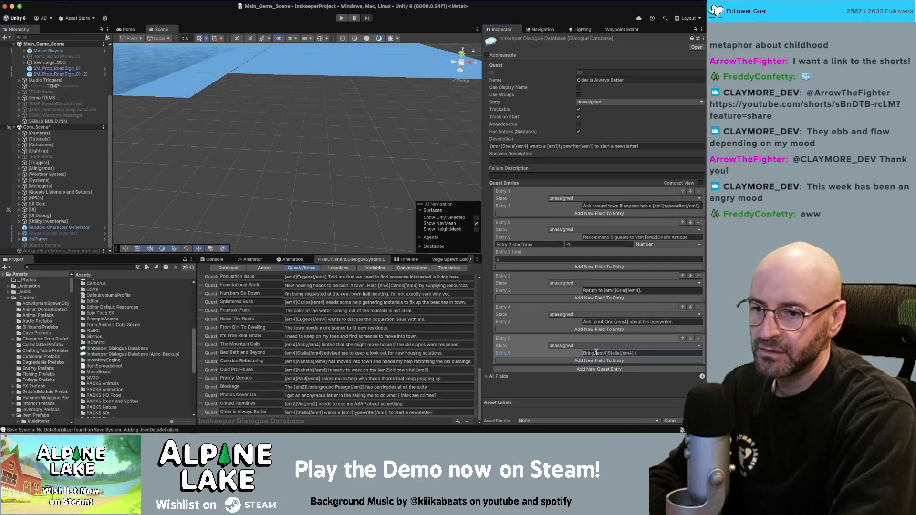
{"action": "type", "text": " the [e"}
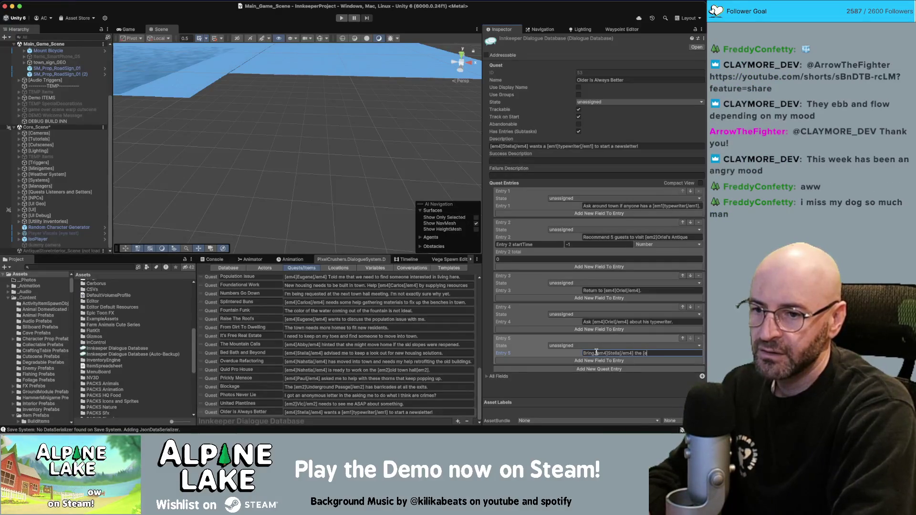
{"action": "type", "text": "m1]type"}
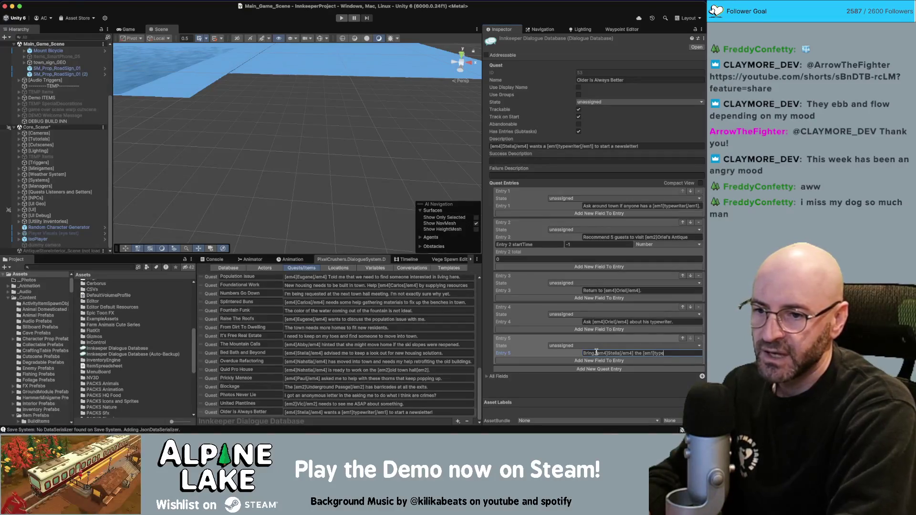
{"action": "type", "text": "writer[/em1]"}
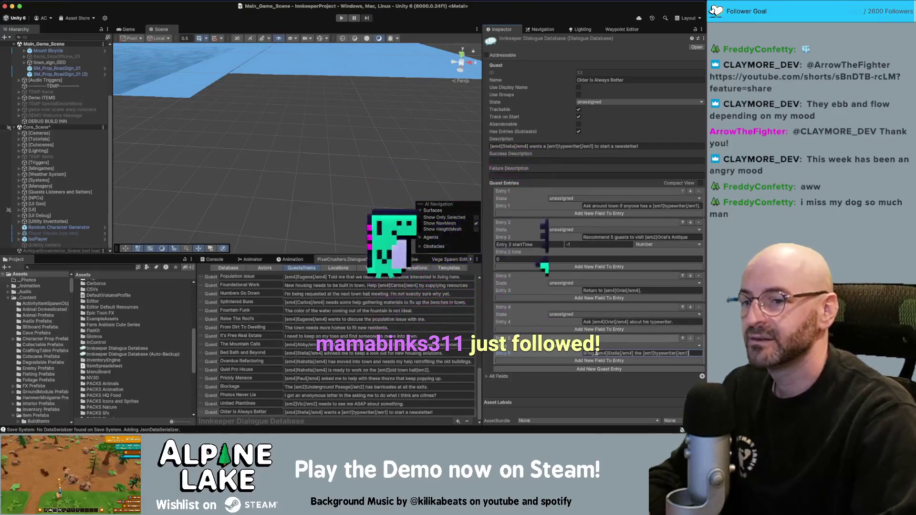
{"action": "type", "text": "."}
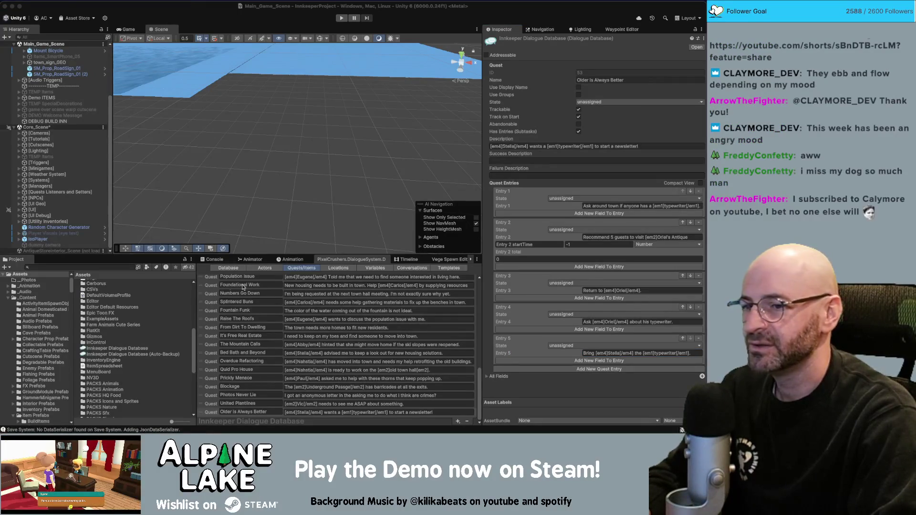
Step: Orbit the Unity scene view around the grassy island, then bring the YouTube browser forward
{"action": "left_click", "coordinate": [491, 226]}
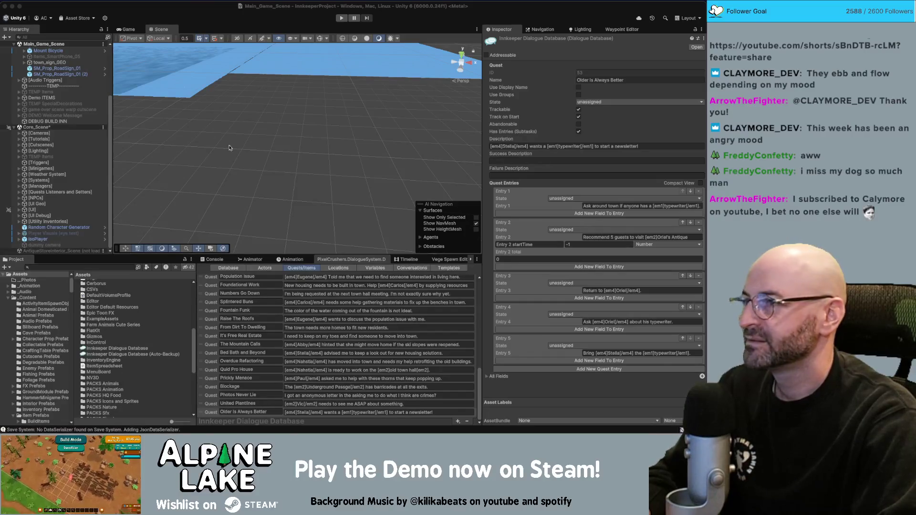
{"action": "left_click_drag", "start_coordinate": [327, 112], "coordinate": [265, 109]}
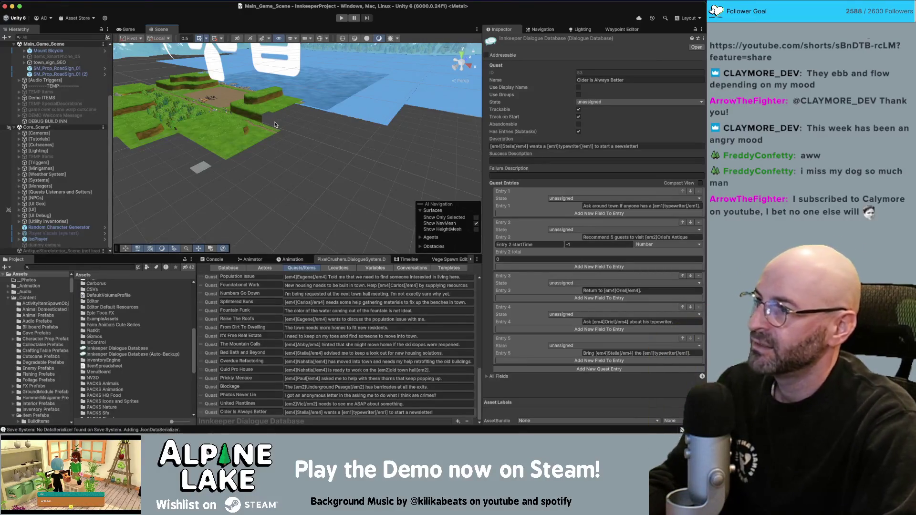
{"action": "left_click_drag", "start_coordinate": [281, 122], "coordinate": [362, 118]}
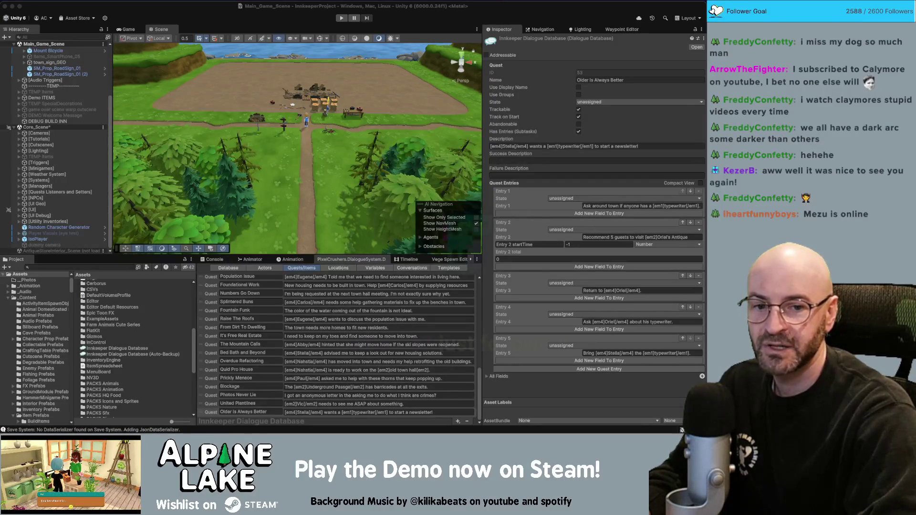
{"action": "key", "text": "super+Tab"}
{"action": "left_click_drag", "start_coordinate": [635, 59], "coordinate": [491, 23]}
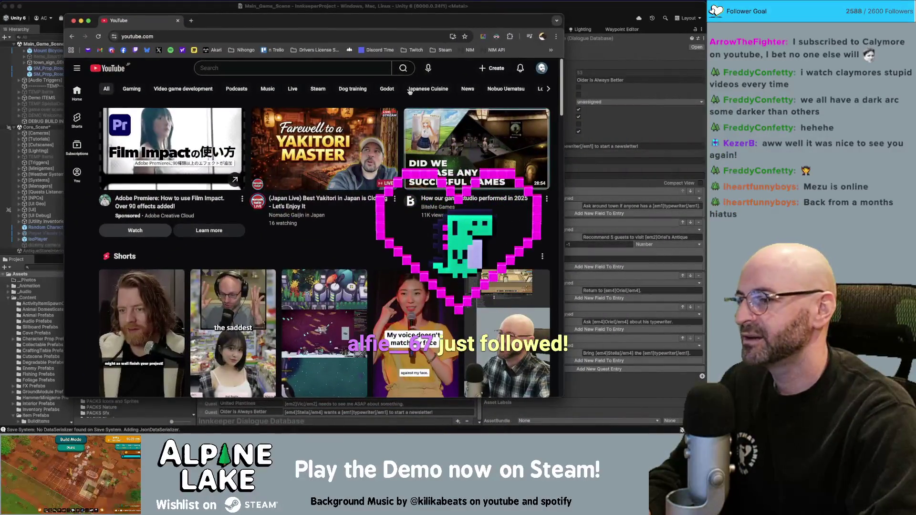
Step: Open the behind the scenes short in a new tab and like it
{"action": "scroll", "coordinate": [305, 90], "scroll_direction": "down", "scroll_amount": 1}
{"action": "scroll", "coordinate": [306, 89], "scroll_direction": "down", "scroll_amount": 1}
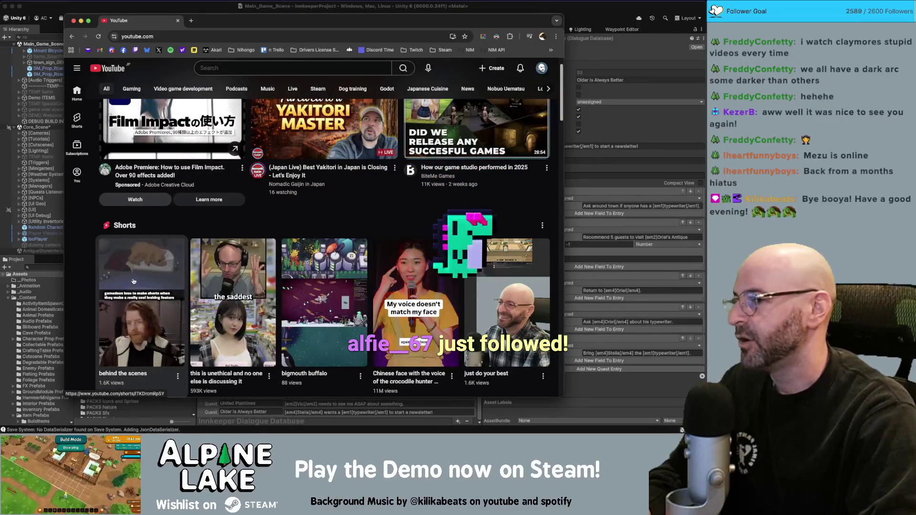
{"action": "middle_click", "coordinate": [123, 314]}
{"action": "left_click", "coordinate": [216, 21]}
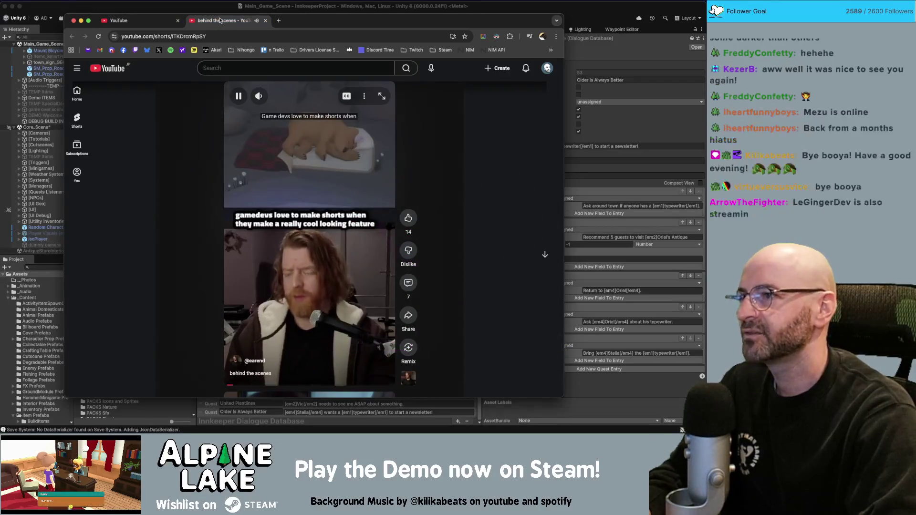
{"action": "left_click", "coordinate": [405, 218]}
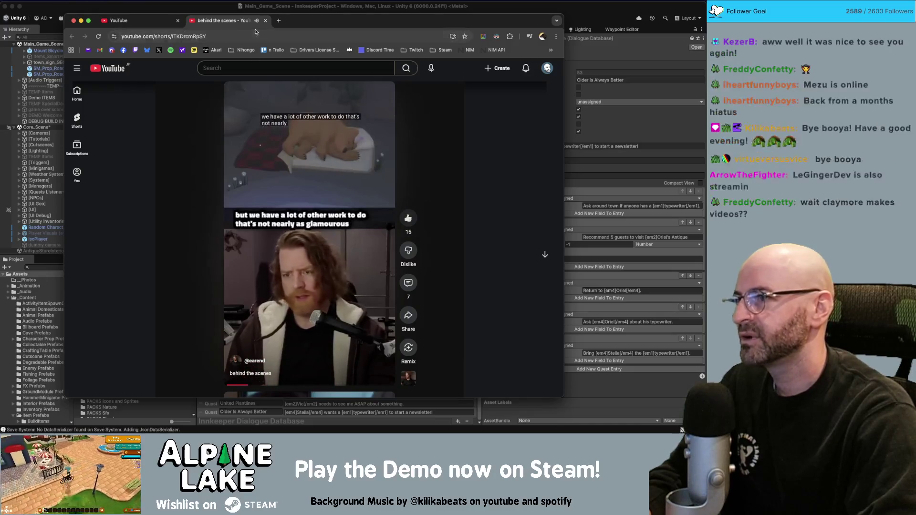
Step: Return to the home feed, open the bigmouth buffalo short and like it
{"action": "key", "text": "ctrl+shift+Tab"}
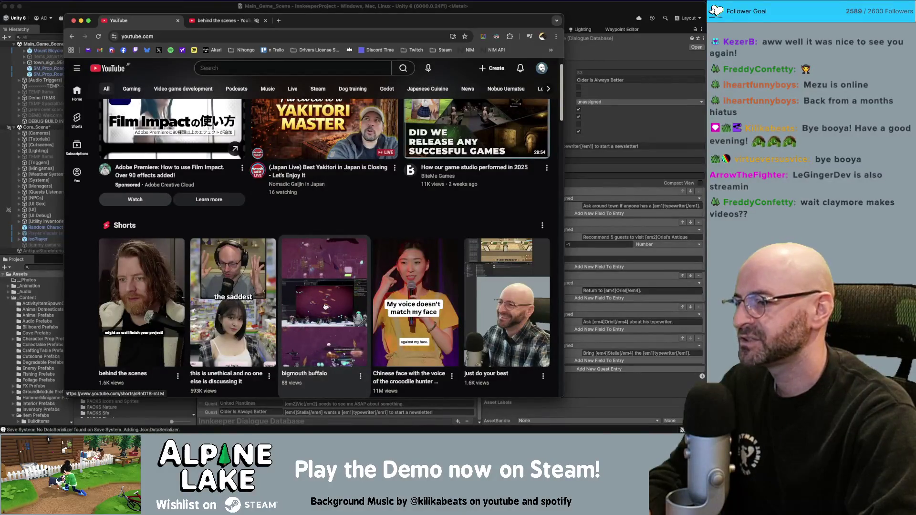
{"action": "scroll", "coordinate": [317, 287], "scroll_direction": "down", "scroll_amount": 2}
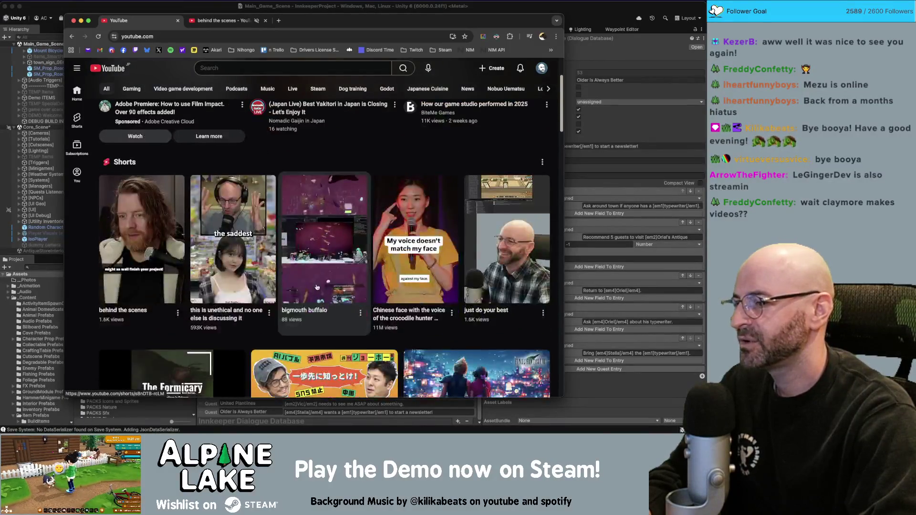
{"action": "left_click", "coordinate": [323, 243]}
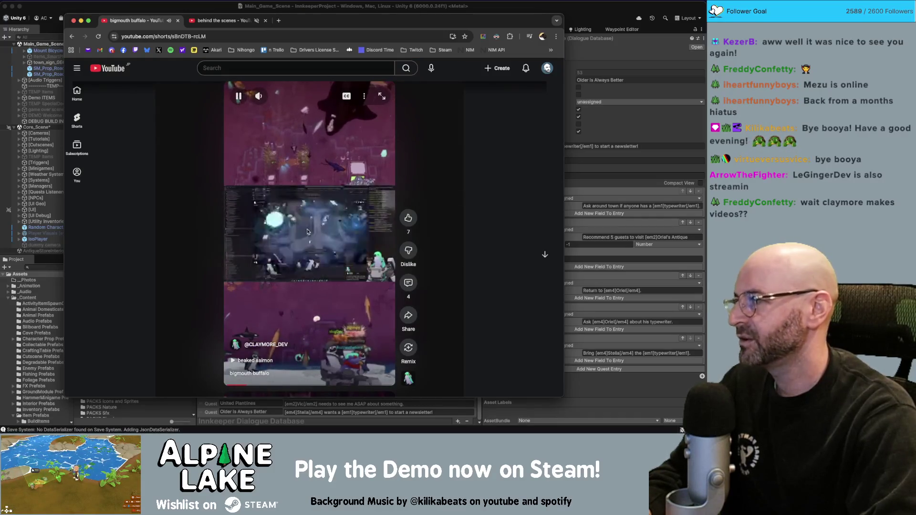
{"action": "left_click", "coordinate": [408, 218]}
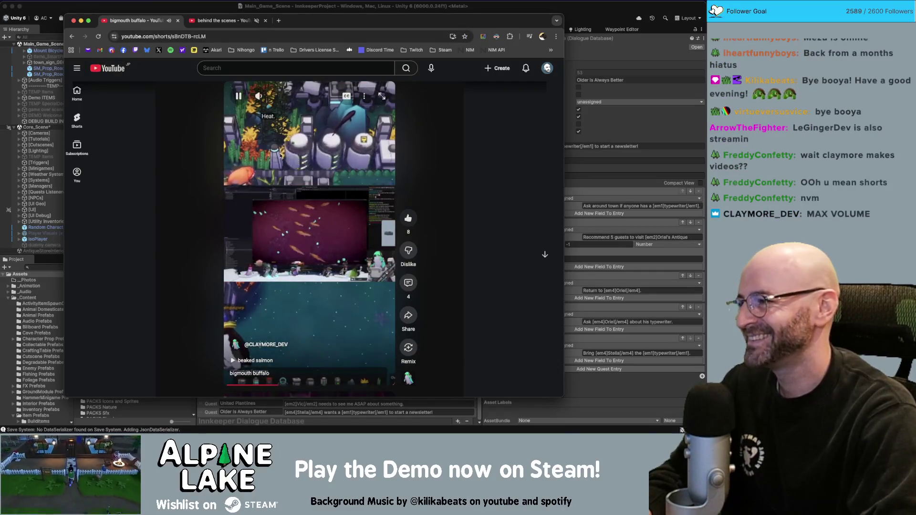
Step: Scroll through a fresh YouTube home feed, then close the YouTube pages to reveal the Miro board
{"action": "mouse_move", "coordinate": [278, 151]}
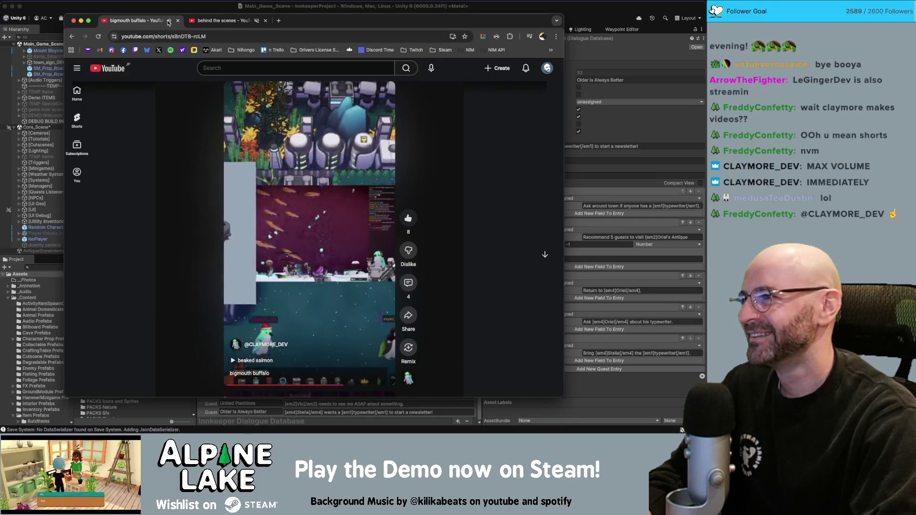
{"action": "left_click", "coordinate": [279, 20]}
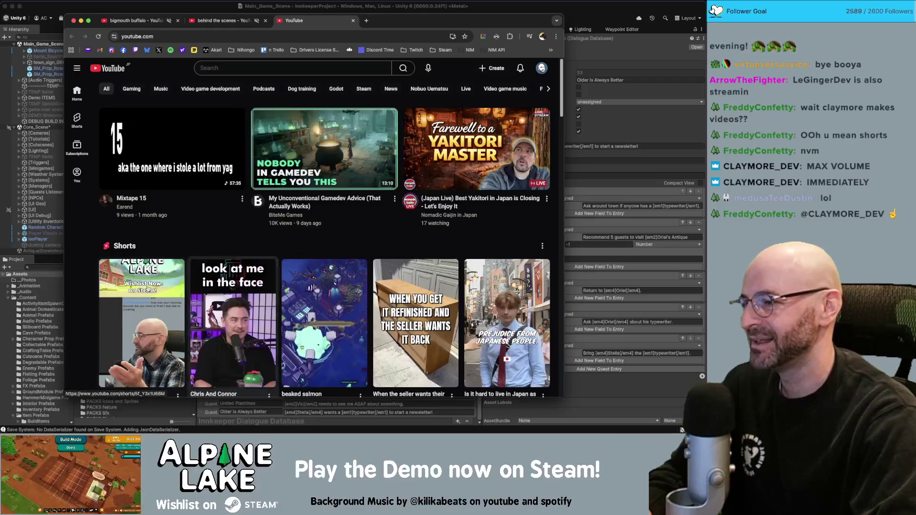
{"action": "scroll", "coordinate": [147, 286], "scroll_direction": "down", "scroll_amount": 1}
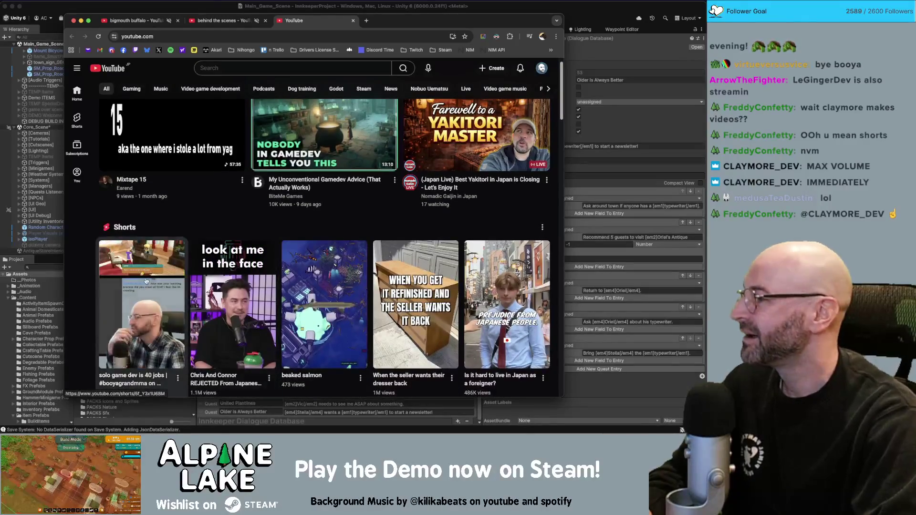
{"action": "scroll", "coordinate": [327, 290], "scroll_direction": "down", "scroll_amount": 1}
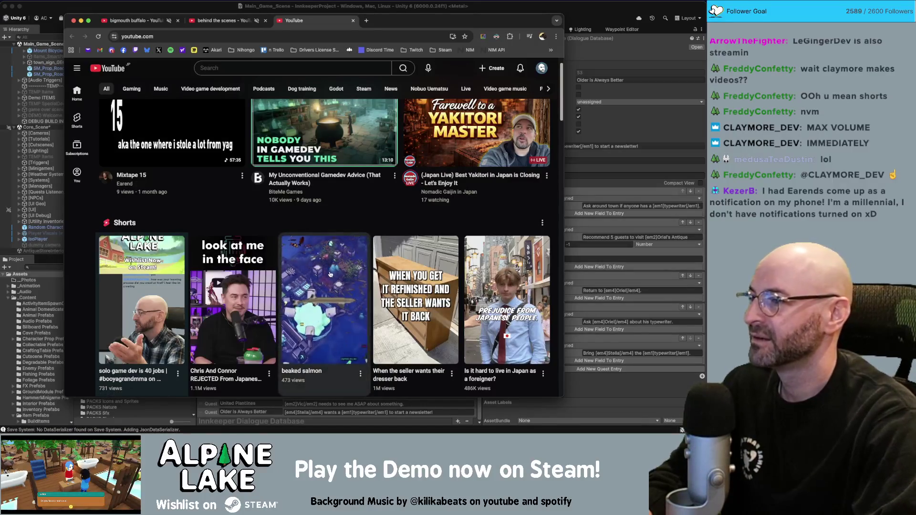
{"action": "scroll", "coordinate": [152, 234], "scroll_direction": "up", "scroll_amount": 2}
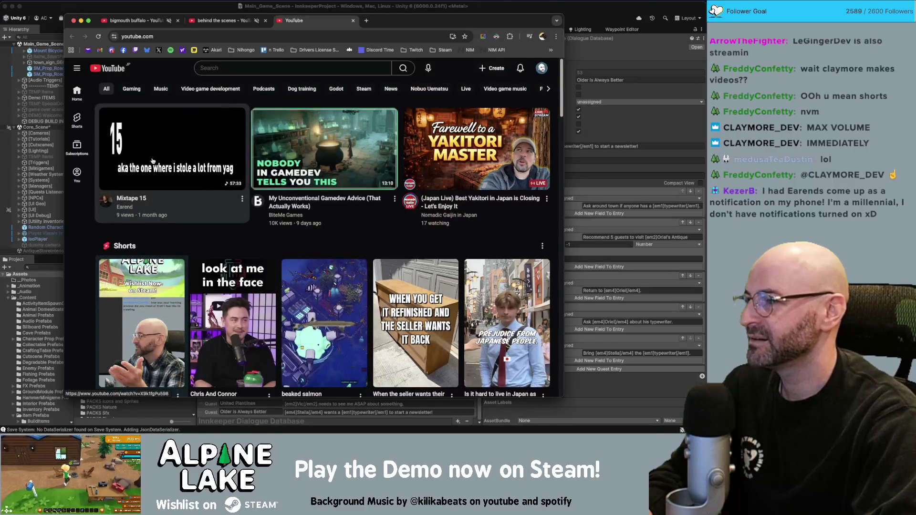
{"action": "scroll", "coordinate": [390, 182], "scroll_direction": "down", "scroll_amount": 2}
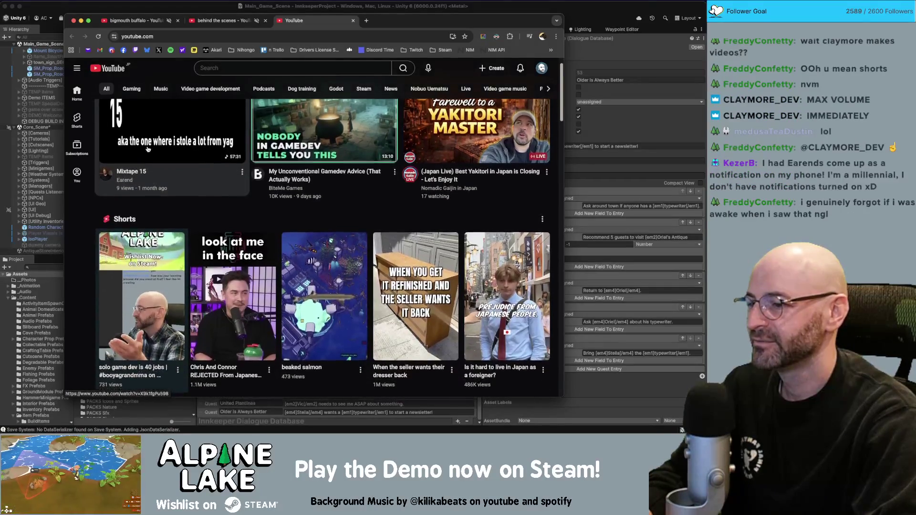
{"action": "scroll", "coordinate": [129, 255], "scroll_direction": "down", "scroll_amount": 2}
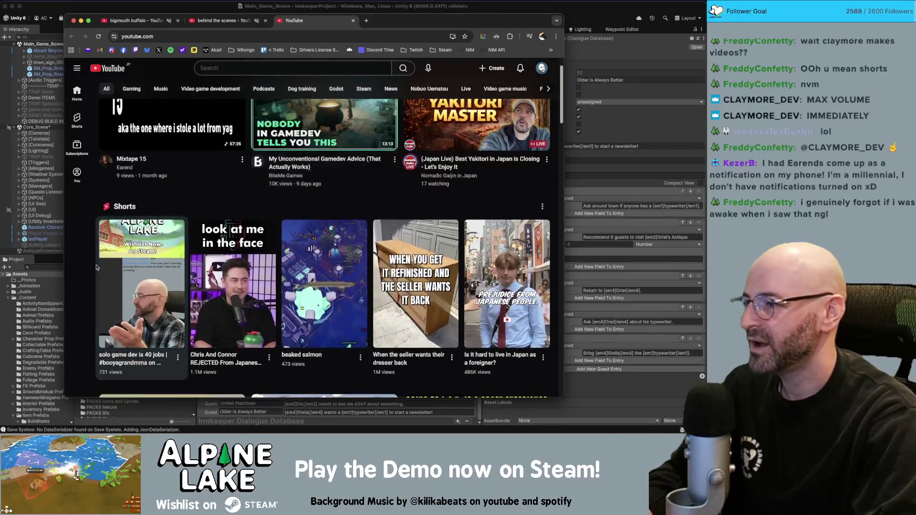
{"action": "scroll", "coordinate": [129, 255], "scroll_direction": "down", "scroll_amount": 5}
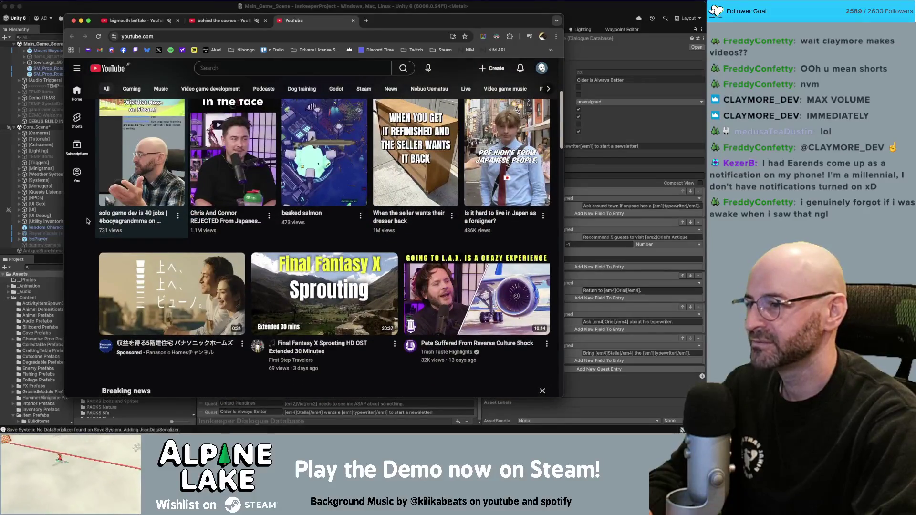
{"action": "scroll", "coordinate": [88, 221], "scroll_direction": "down", "scroll_amount": 7}
{"action": "scroll", "coordinate": [87, 221], "scroll_direction": "down", "scroll_amount": 4}
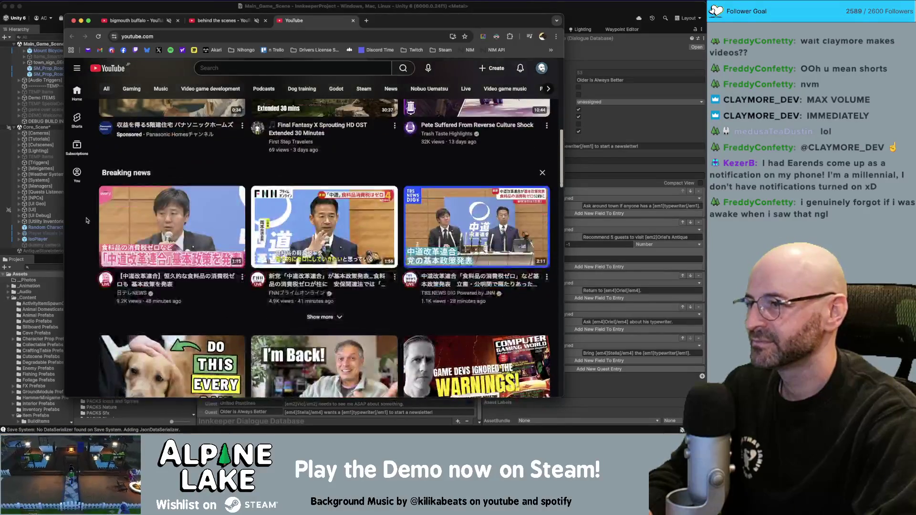
{"action": "scroll", "coordinate": [139, 205], "scroll_direction": "down", "scroll_amount": 2}
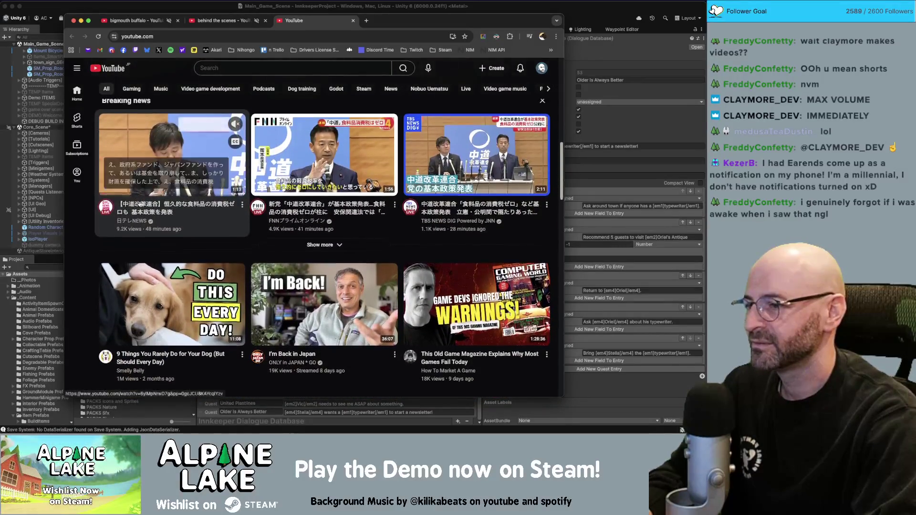
{"action": "mouse_move", "coordinate": [229, 320]}
{"action": "scroll", "coordinate": [229, 320], "scroll_direction": "down", "scroll_amount": 1}
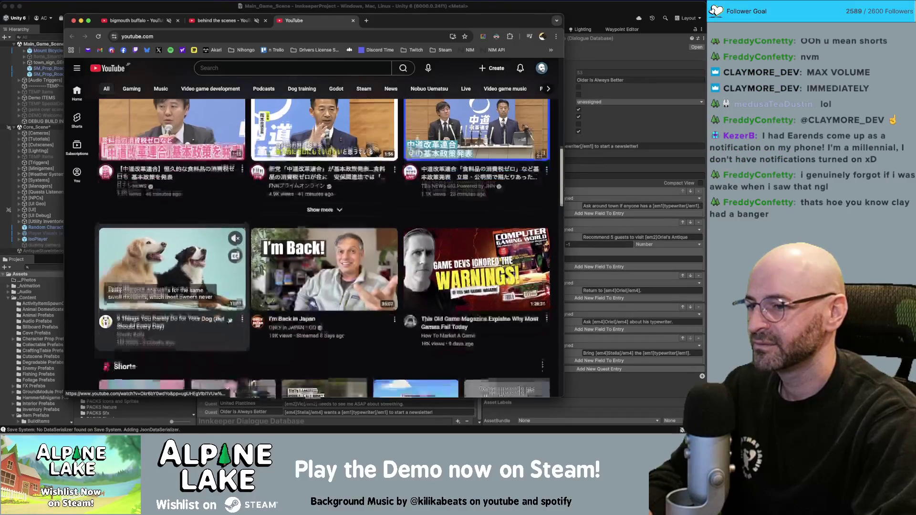
{"action": "mouse_move", "coordinate": [472, 333]}
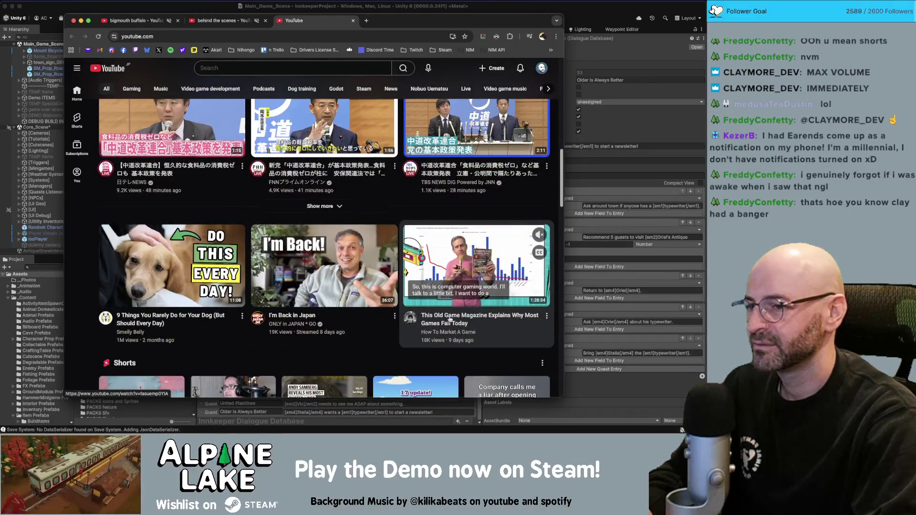
{"action": "scroll", "coordinate": [472, 333], "scroll_direction": "down", "scroll_amount": 2}
{"action": "scroll", "coordinate": [422, 307], "scroll_direction": "up", "scroll_amount": 5}
{"action": "scroll", "coordinate": [422, 307], "scroll_direction": "up", "scroll_amount": 3}
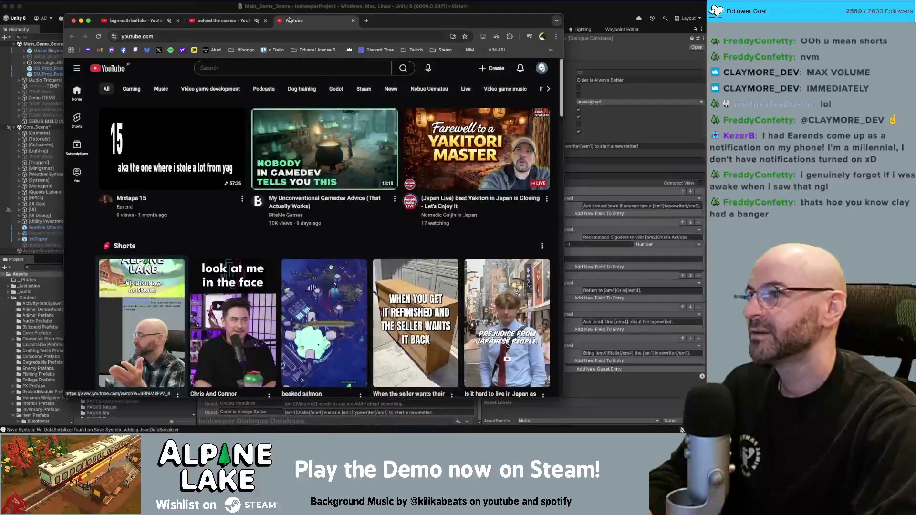
{"action": "key", "text": "super+w"}
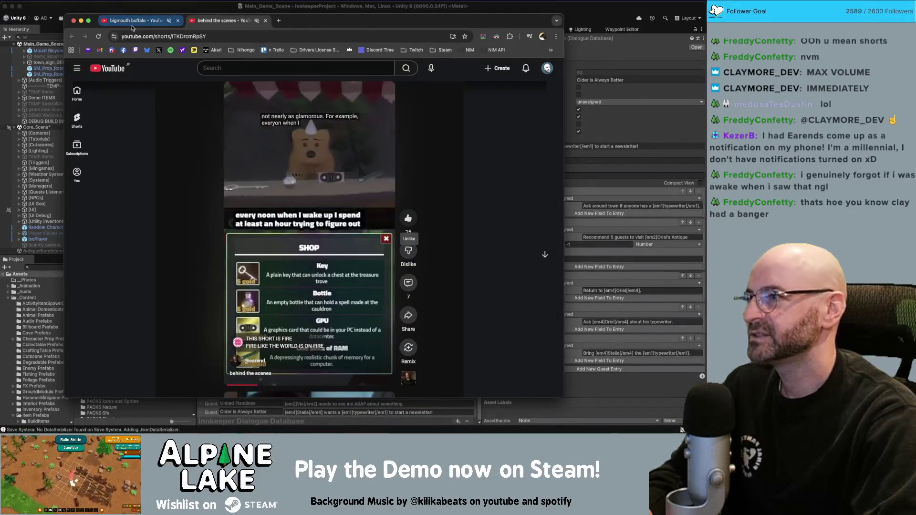
{"action": "key", "text": "super+w"}
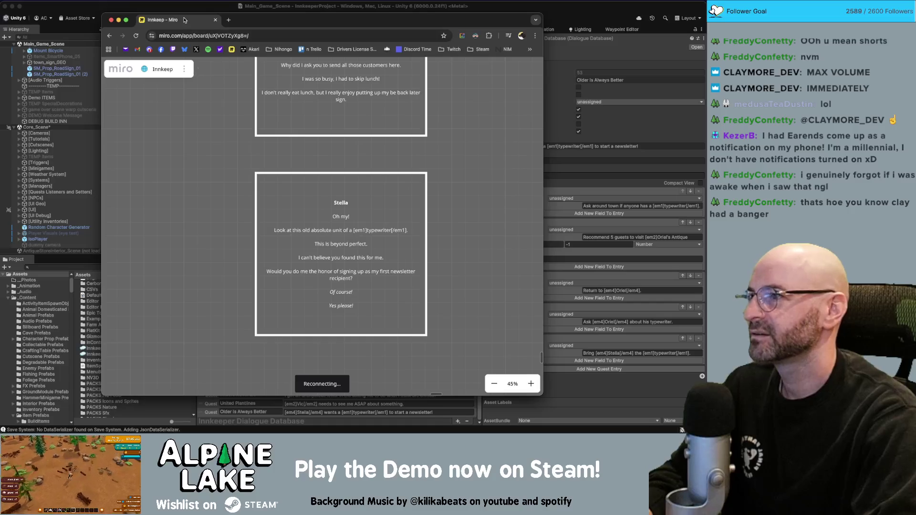